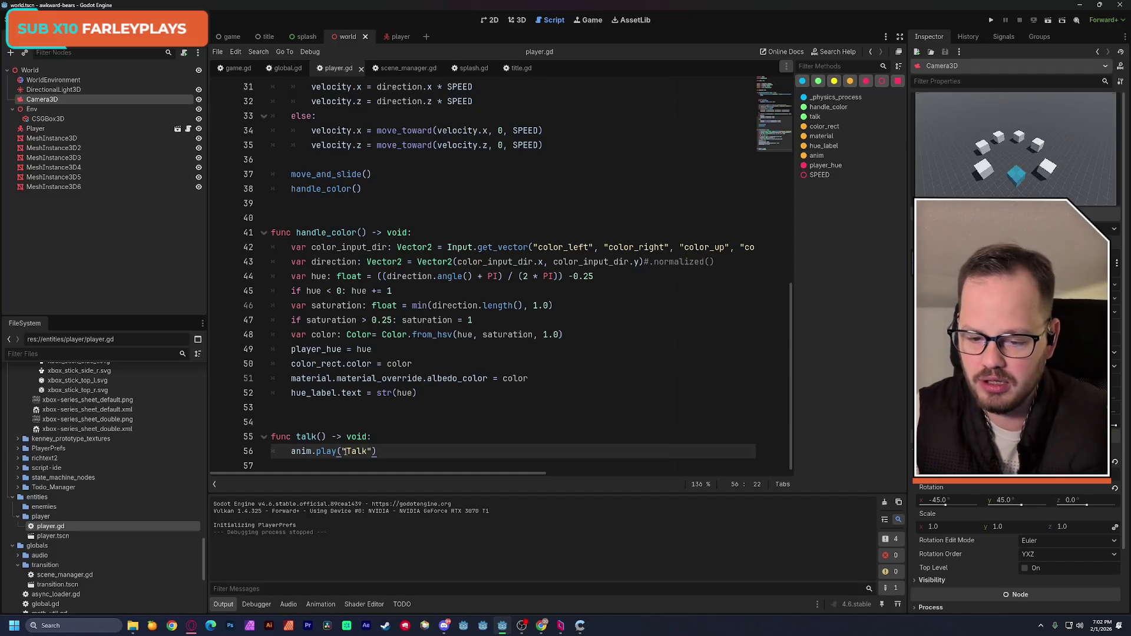
# Zoom the script editor out and then back in.
pyautogui.keyDown('ctrl'); pyautogui.scroll(-4, 346, 356); pyautogui.keyUp('ctrl')
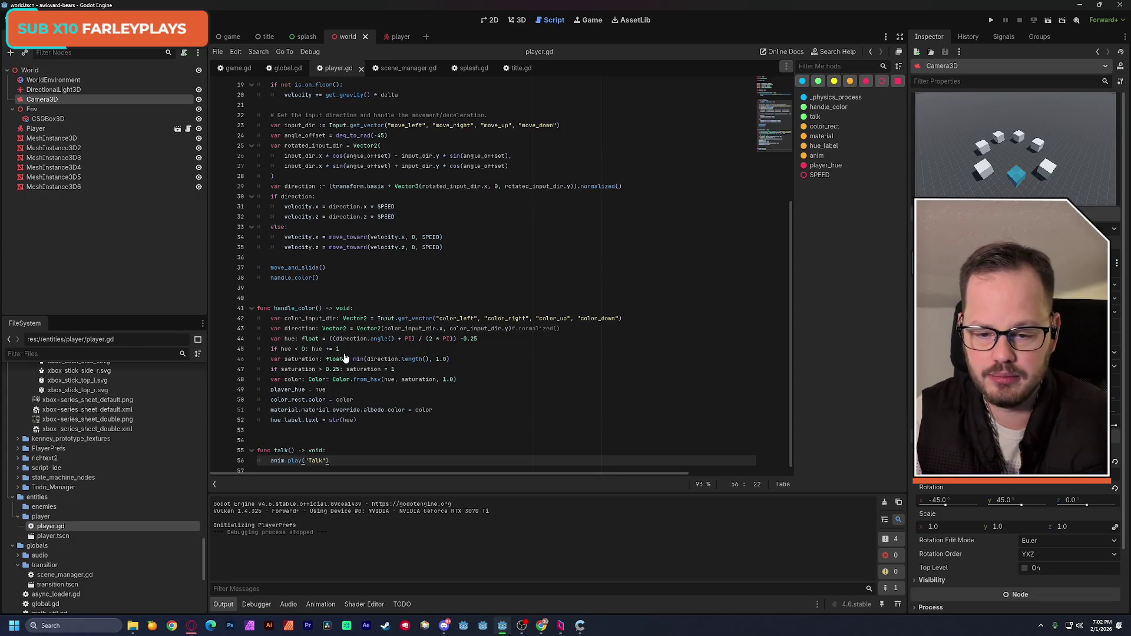
pyautogui.keyDown('ctrl'); pyautogui.scroll(2, 345, 358); pyautogui.keyUp('ctrl')
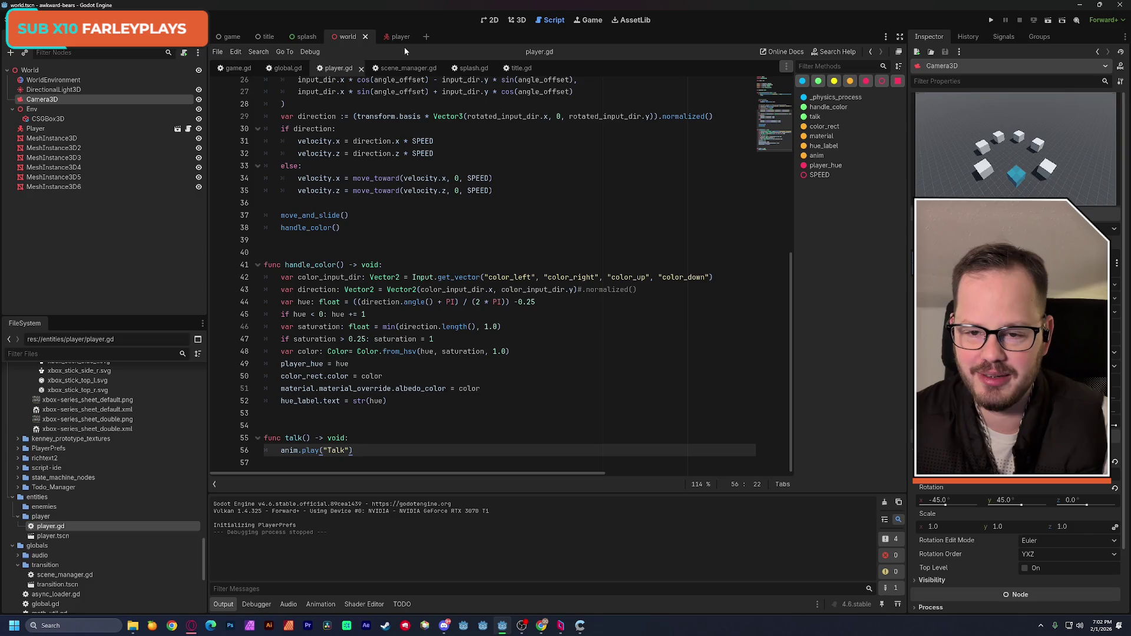
# Switch to global.gd and try renaming 'statement' on line 13 to prompts, then sentence.
pyautogui.click(285, 68)
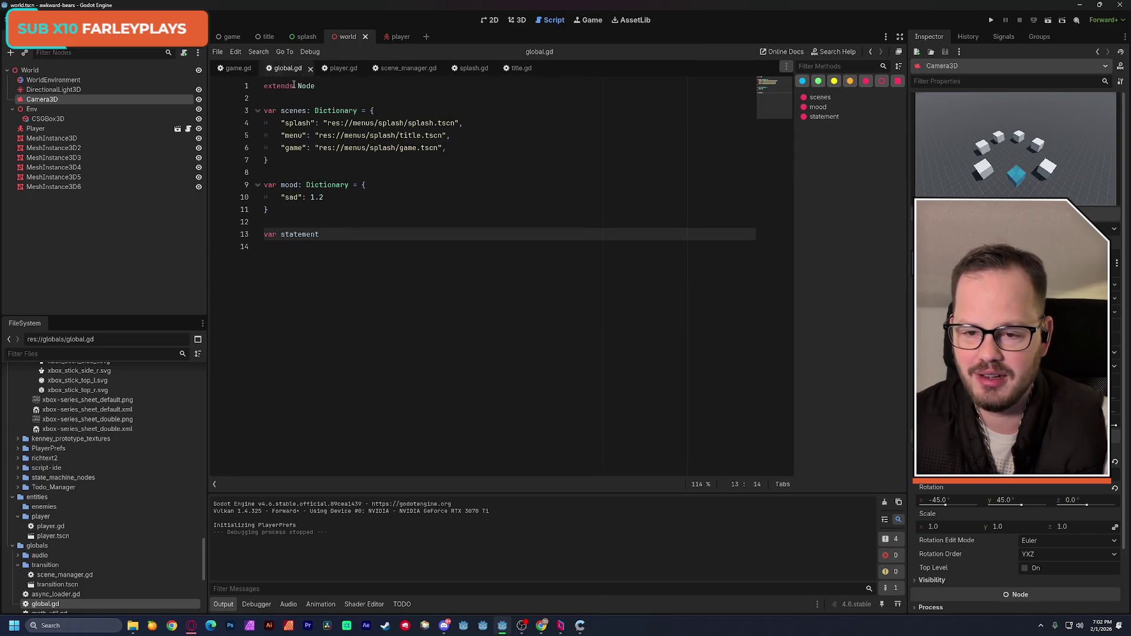
pyautogui.doubleClick(356, 234)
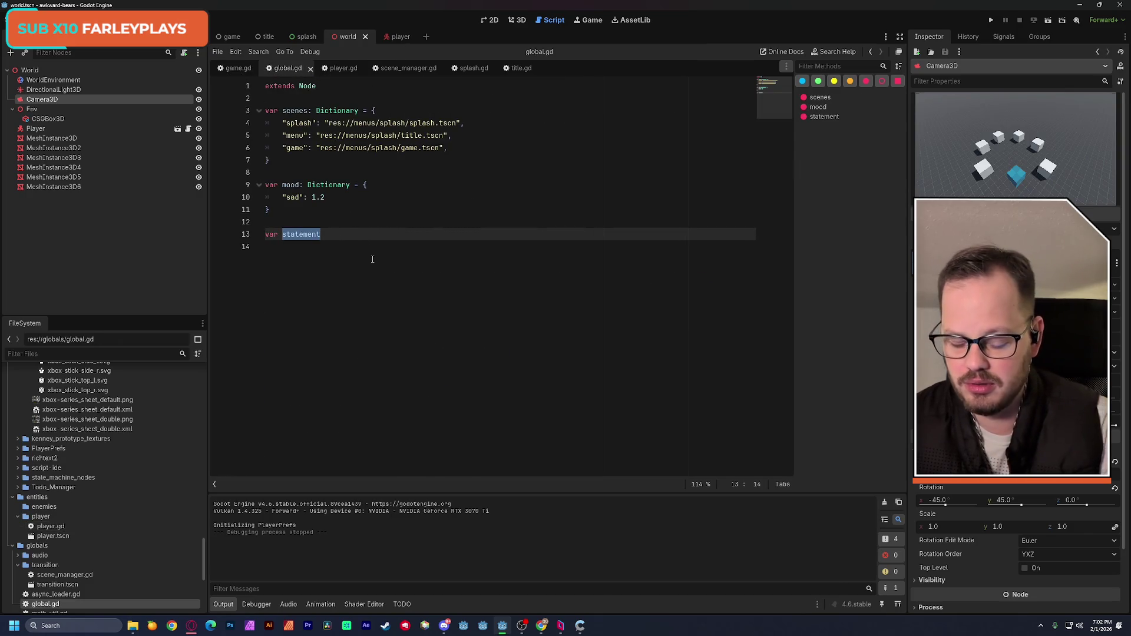
pyautogui.write('prompts')
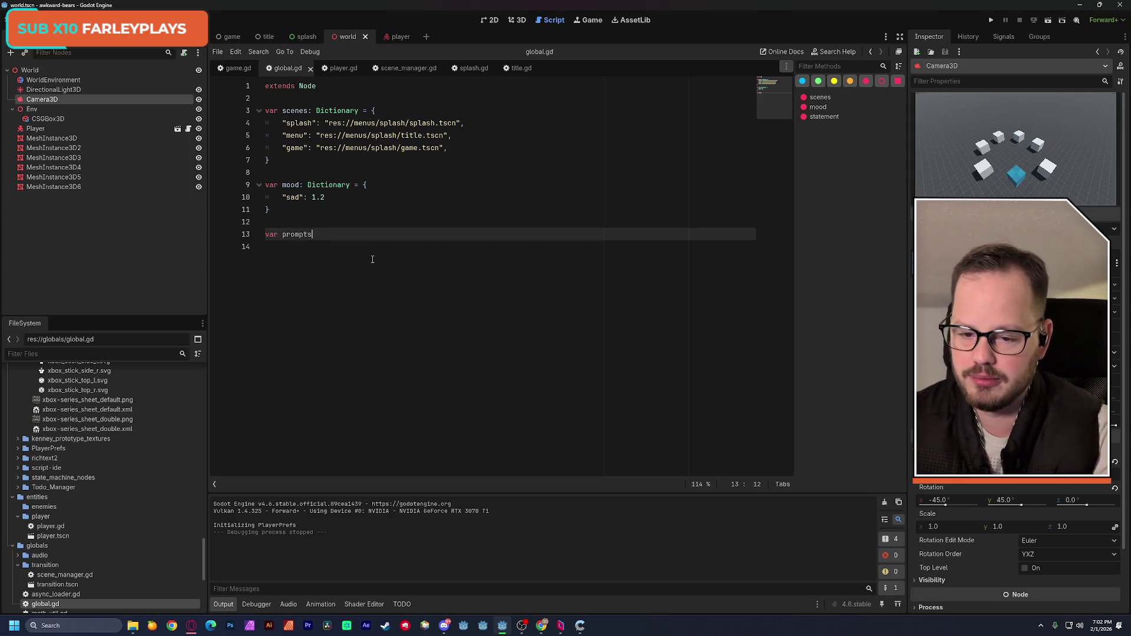
pyautogui.press('BackSpace')
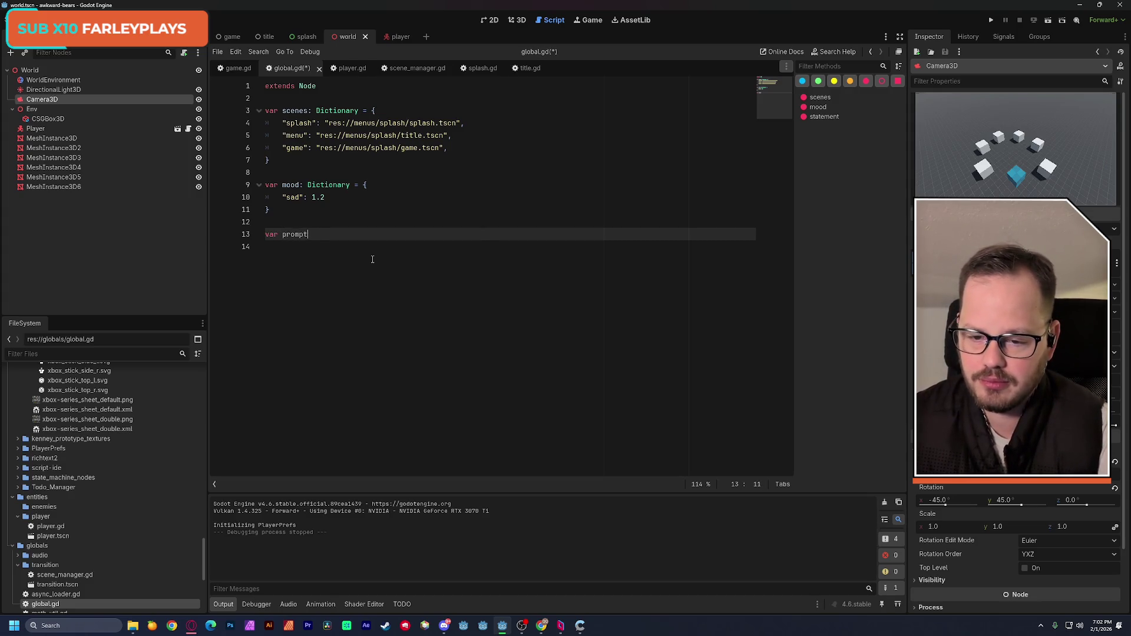
pyautogui.write('s')
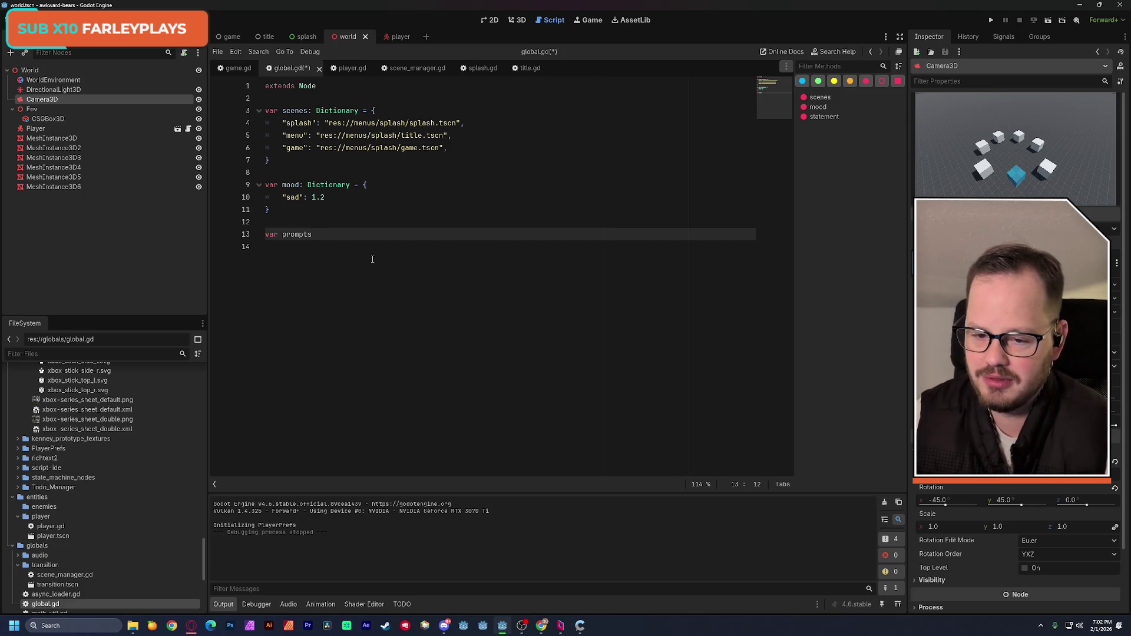
pyautogui.press('BackSpace')
pyautogui.press('BackSpace')
pyautogui.press('BackSpace')
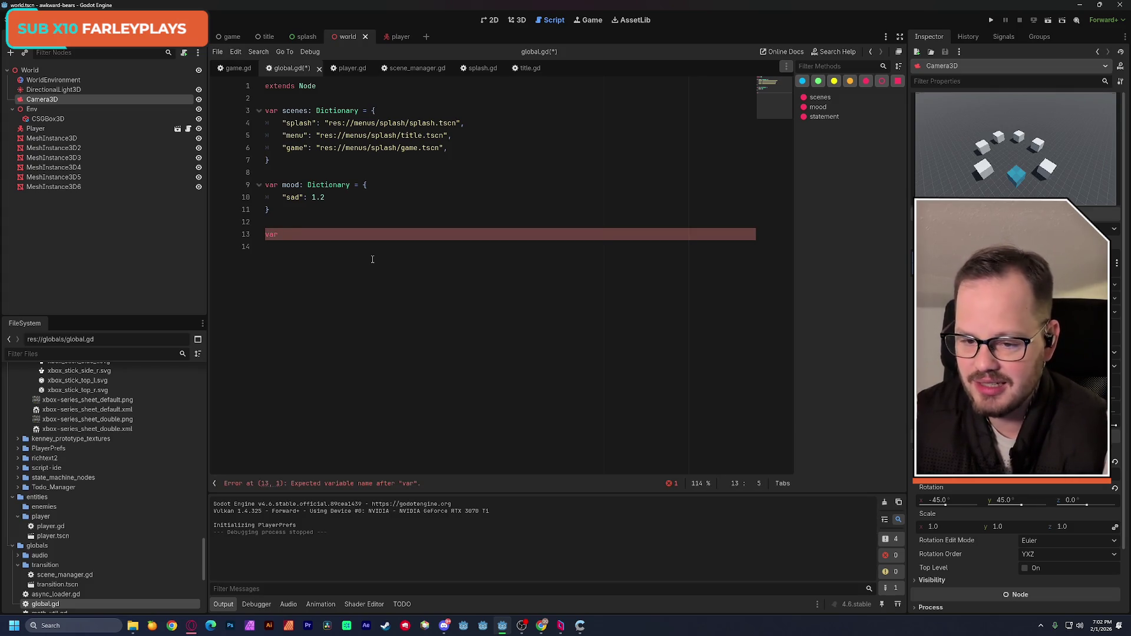
pyautogui.write('sentence')
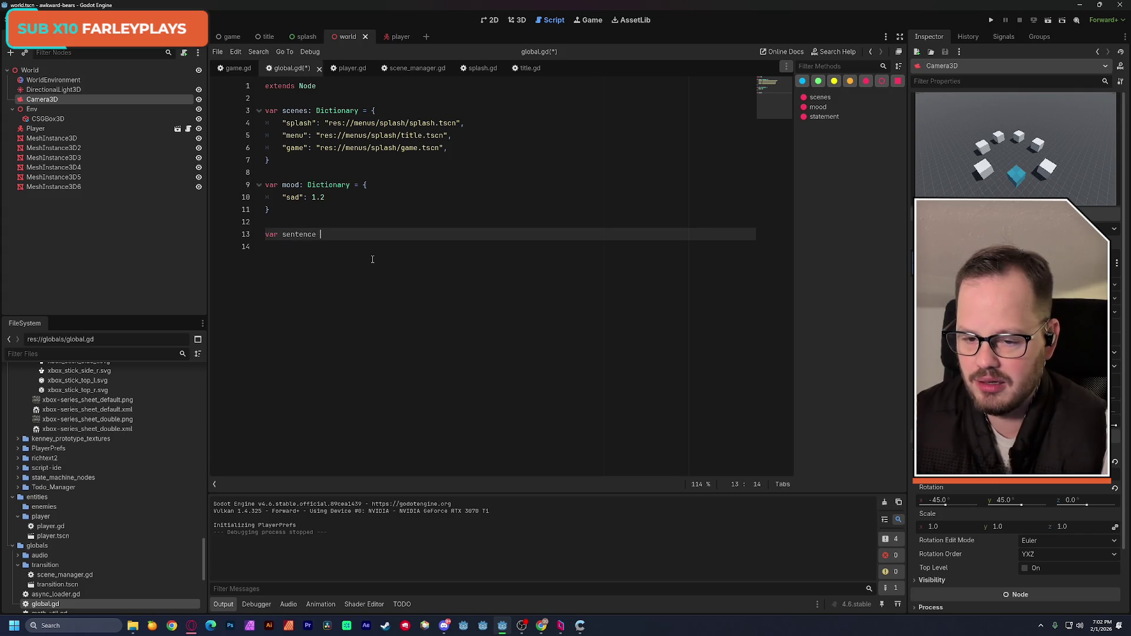
pyautogui.press('BackSpace')
pyautogui.press('BackSpace')
pyautogui.press('BackSpace')
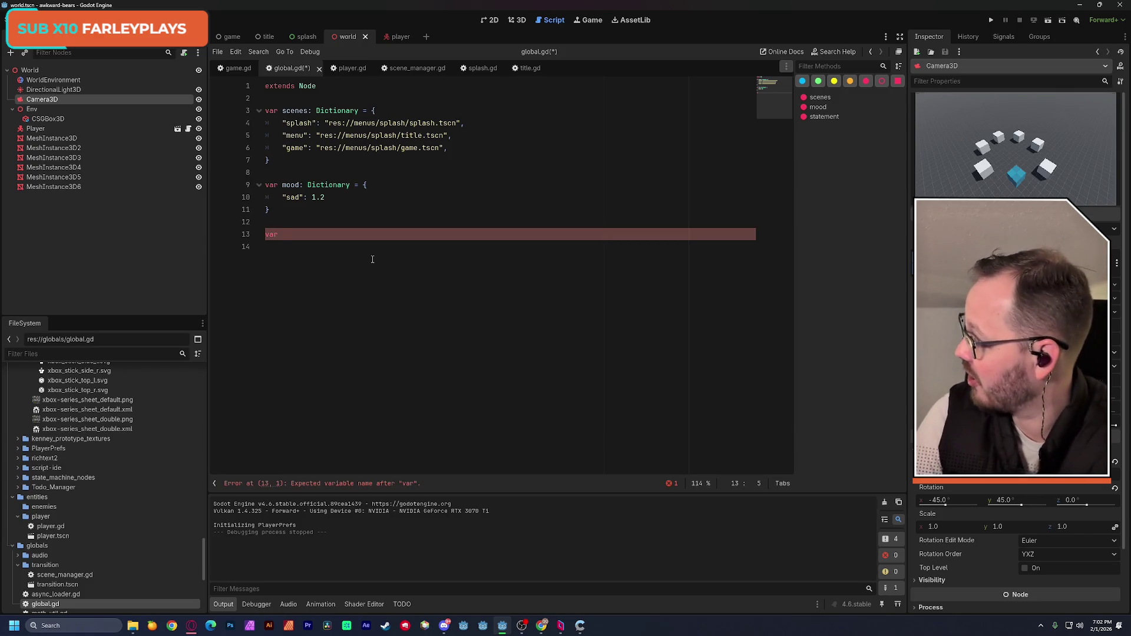
# Declare 'chat: Dictionary = {' on line 13 and begin its first "A": entry.
pyautogui.write('chat')
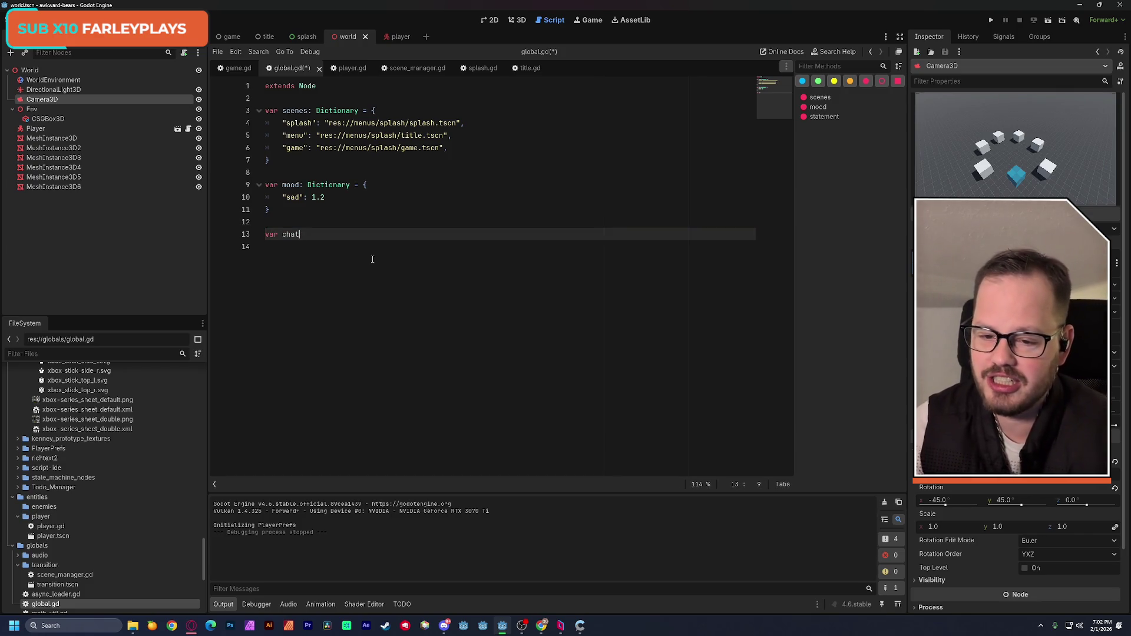
pyautogui.write(': Dict')
pyautogui.press('Return')
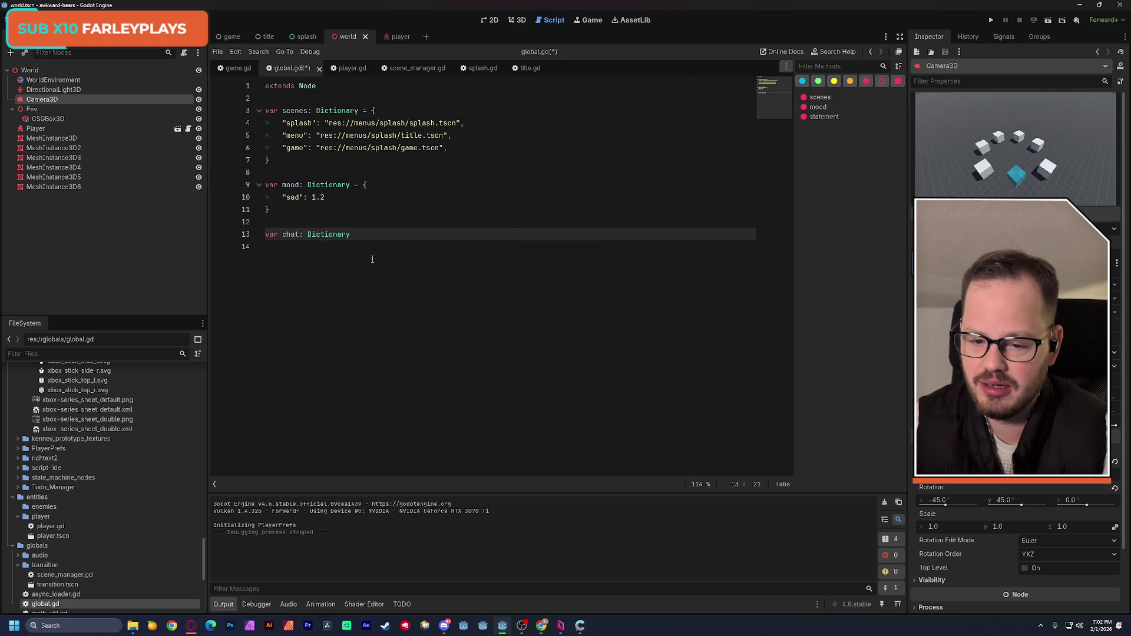
pyautogui.write(' = ')
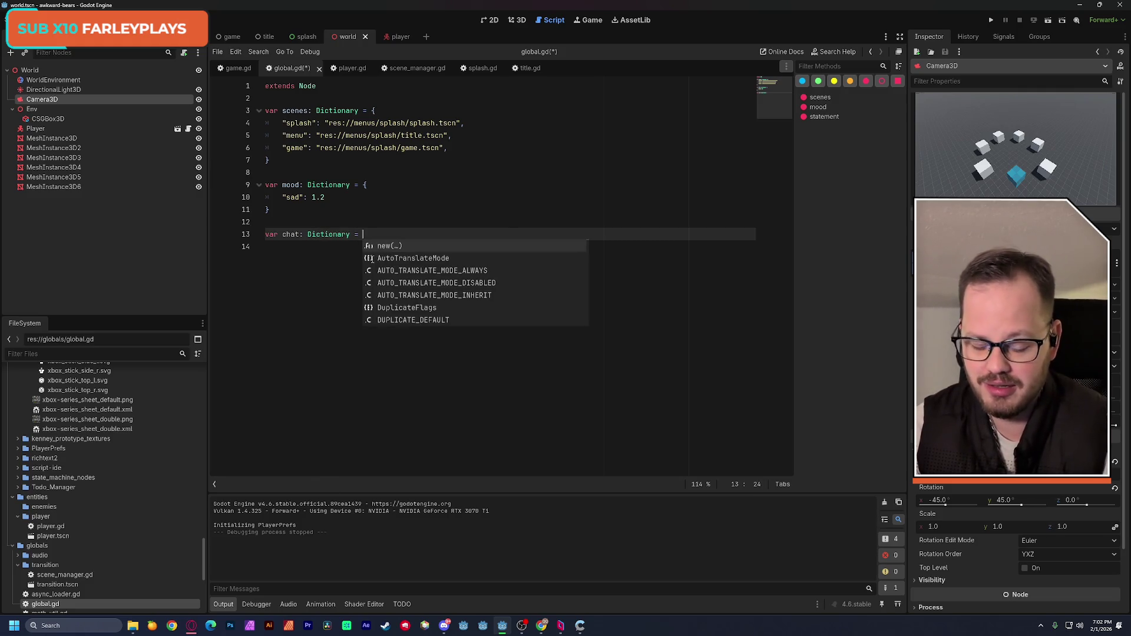
pyautogui.write('{')
pyautogui.press('Return')
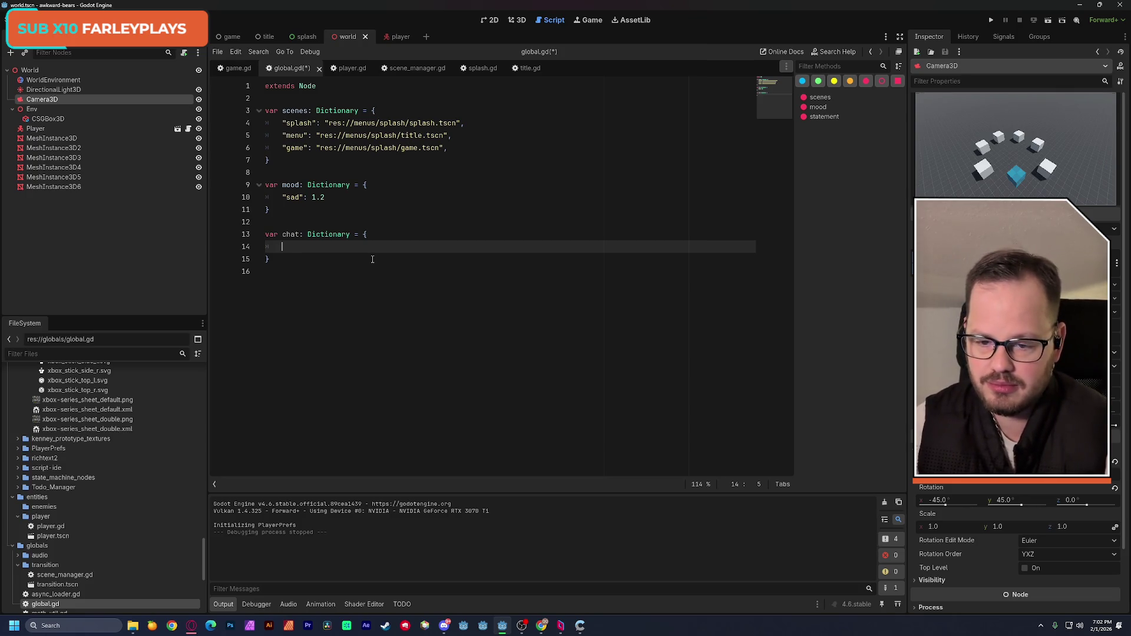
pyautogui.write('"')
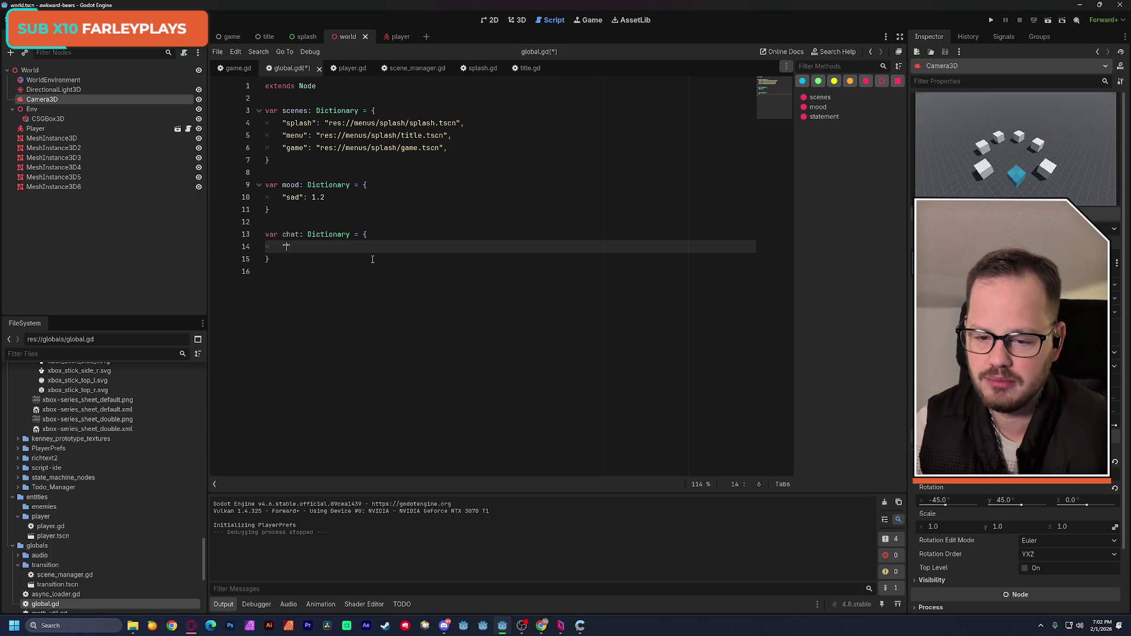
pyautogui.write('A"')
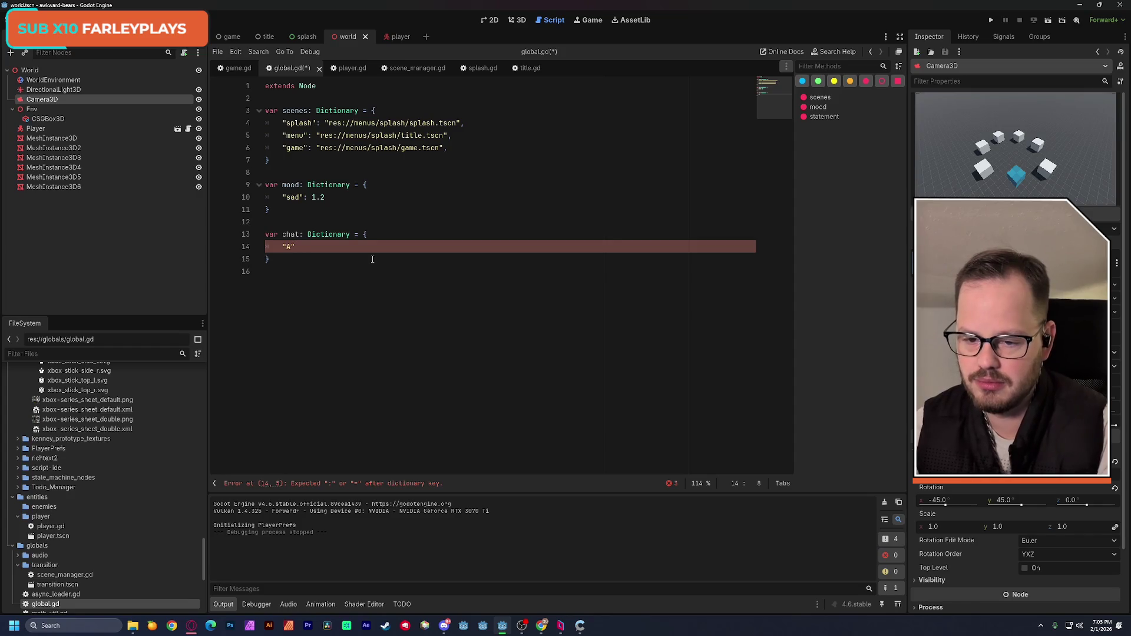
pyautogui.write(':')
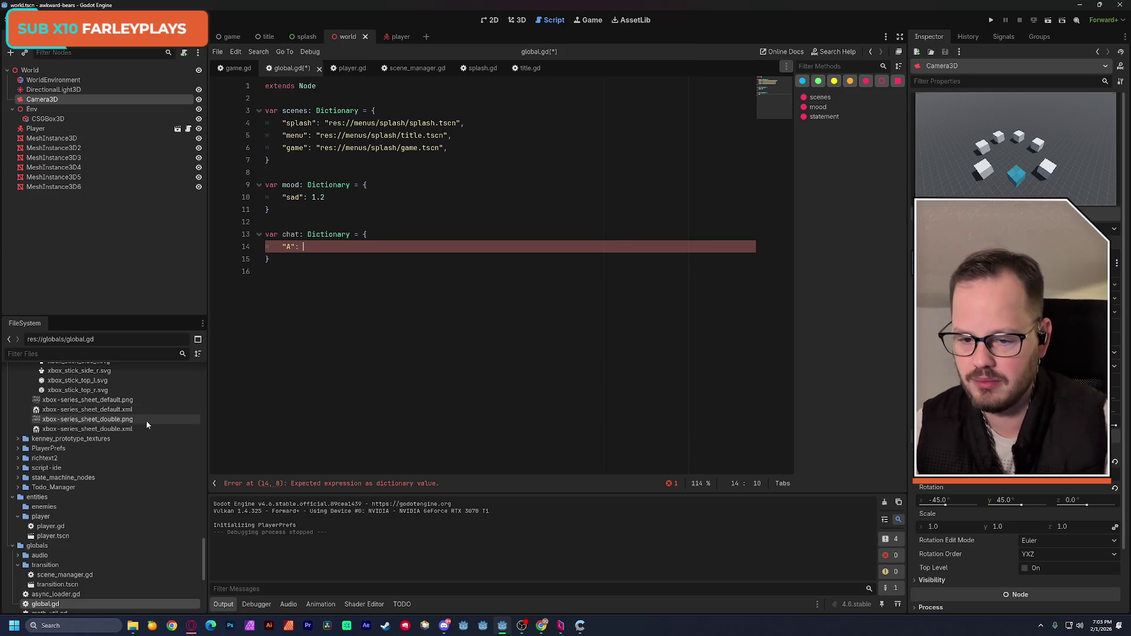
pyautogui.scroll(-1, 147, 422)
pyautogui.scroll(-1, 146, 421)
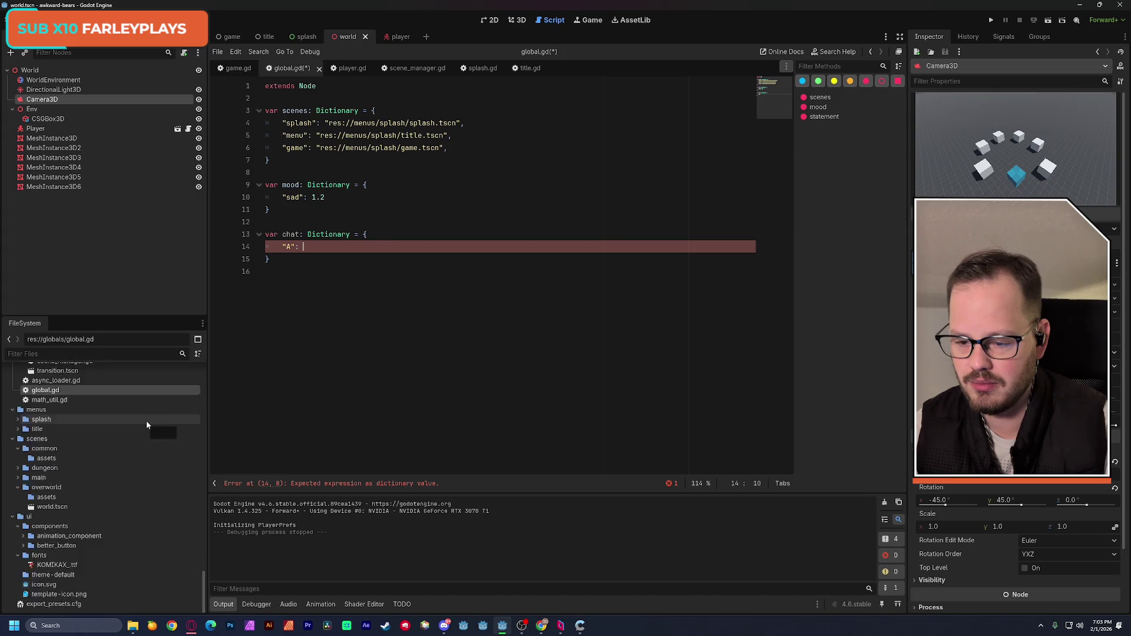
pyautogui.scroll(1, 147, 422)
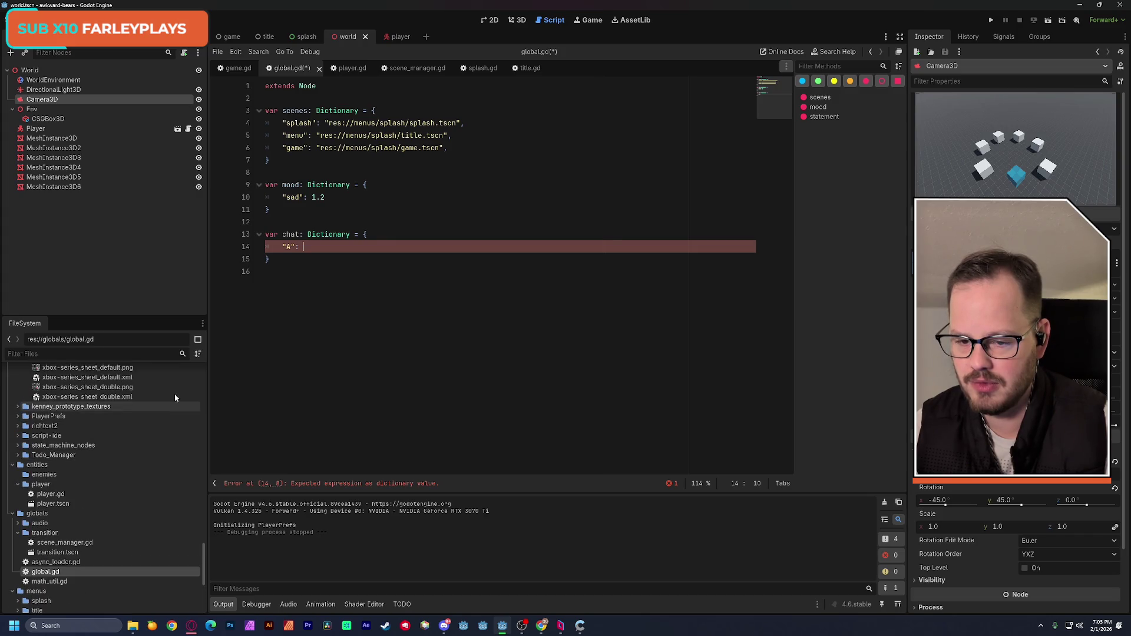
pyautogui.doubleClick(290, 234)
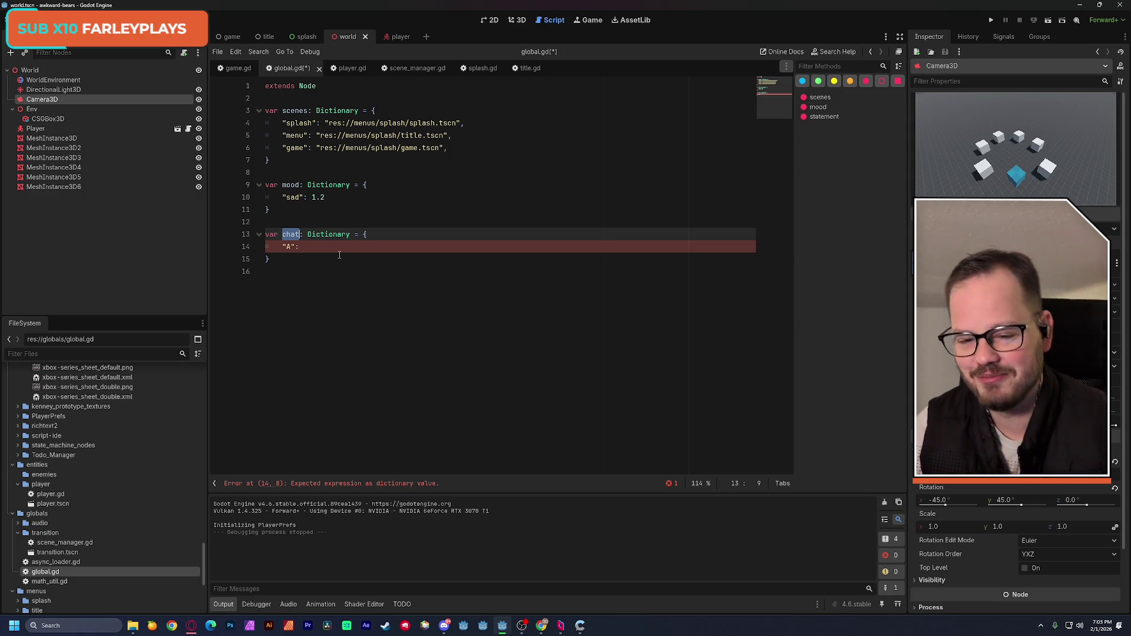
# Rename the chat dictionary to yap and save global.gd.
pyautogui.click(286, 234)
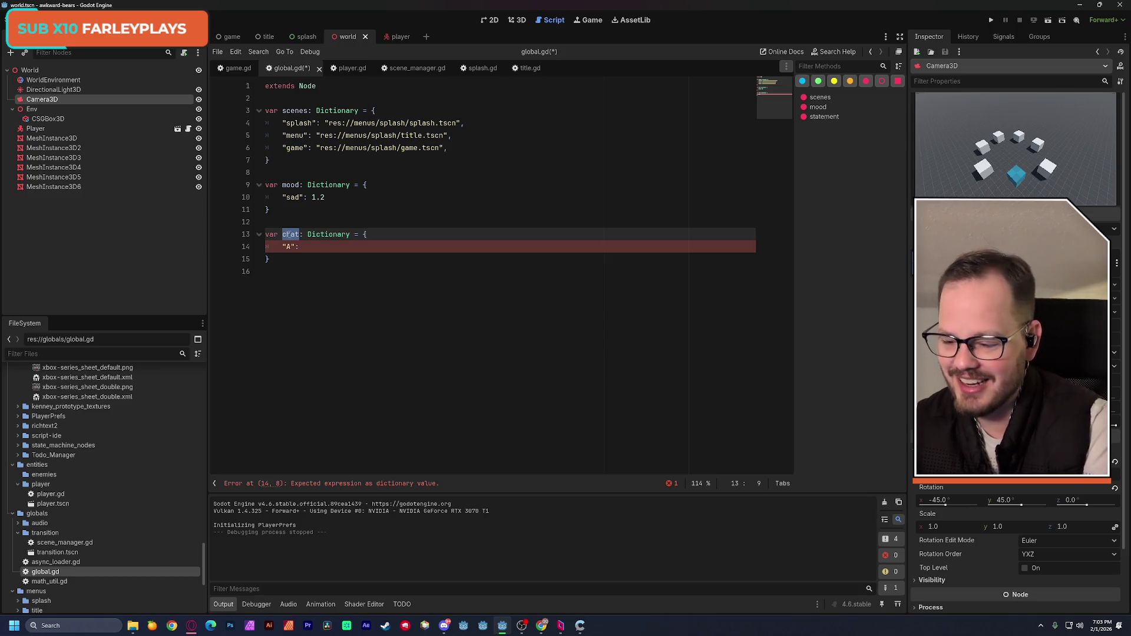
pyautogui.write('yap')
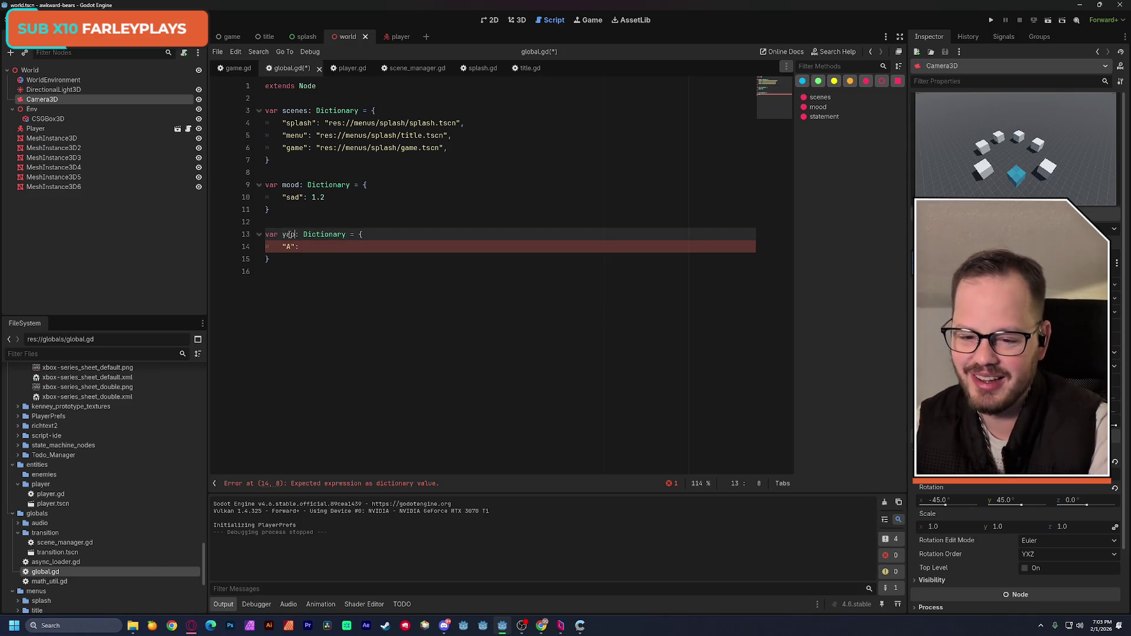
pyautogui.click(348, 255)
pyautogui.click(342, 250)
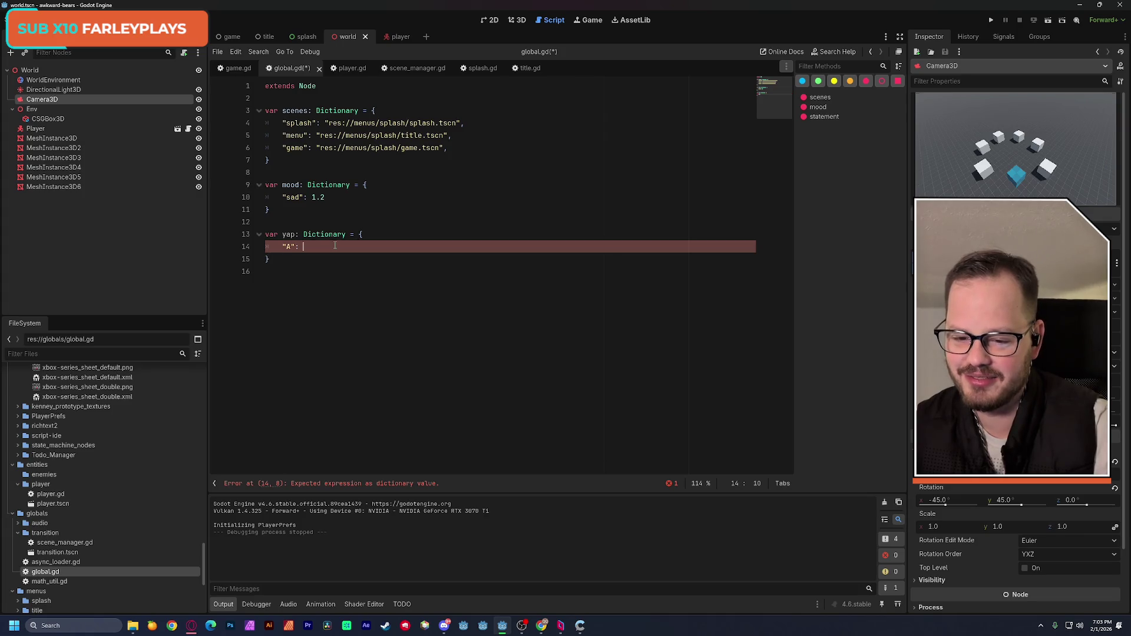
pyautogui.hotkey('ctrl', 's')
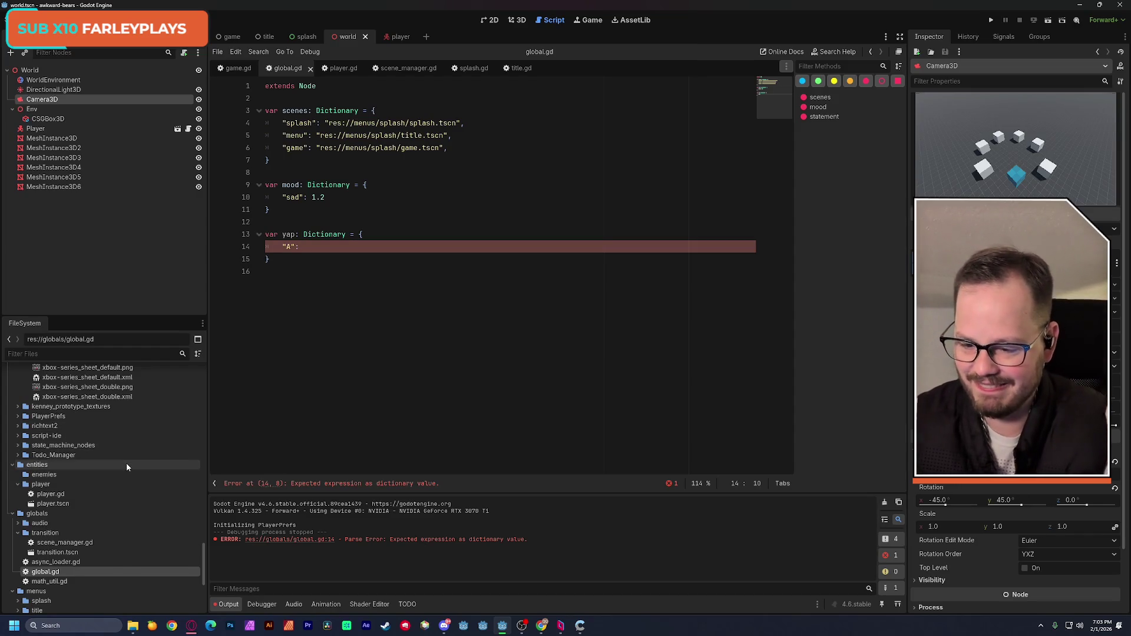
# Rename the mood dictionary on line 9 to vibe and save again.
pyautogui.scroll(1, 126, 463)
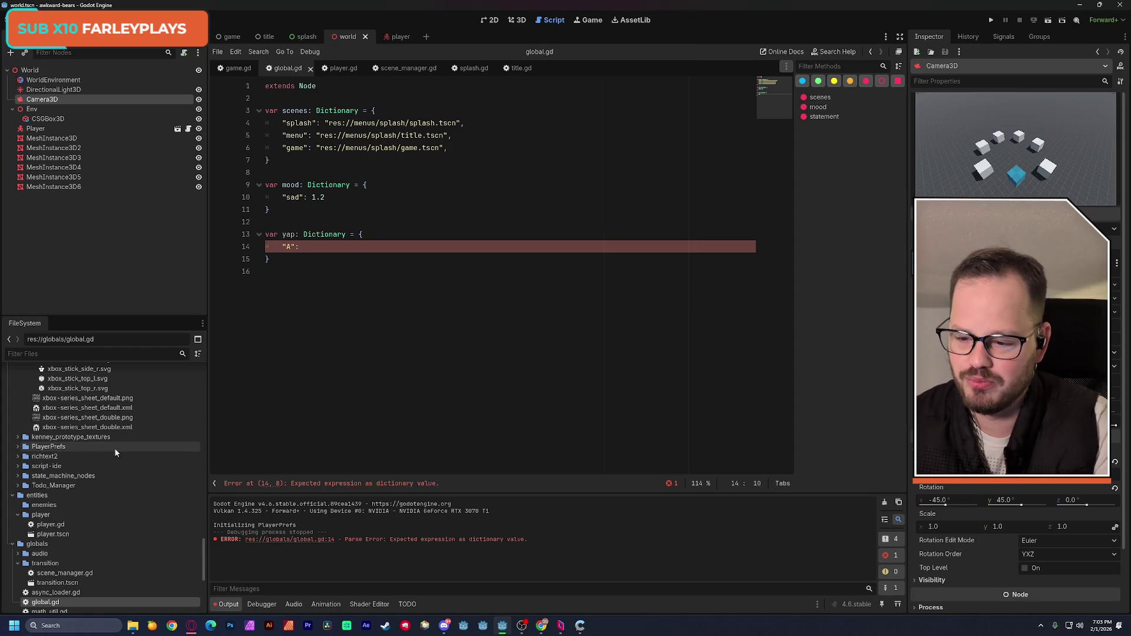
pyautogui.doubleClick(291, 185)
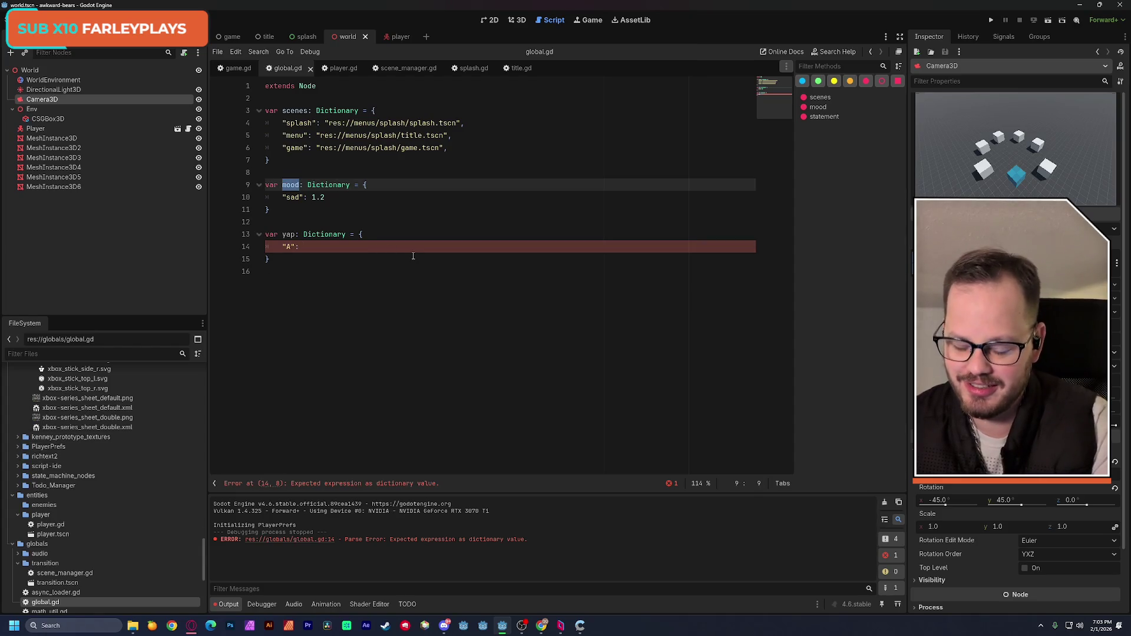
pyautogui.write('vibe')
pyautogui.press('Down')
pyautogui.press('Down')
pyautogui.hotkey('ctrl', 's')
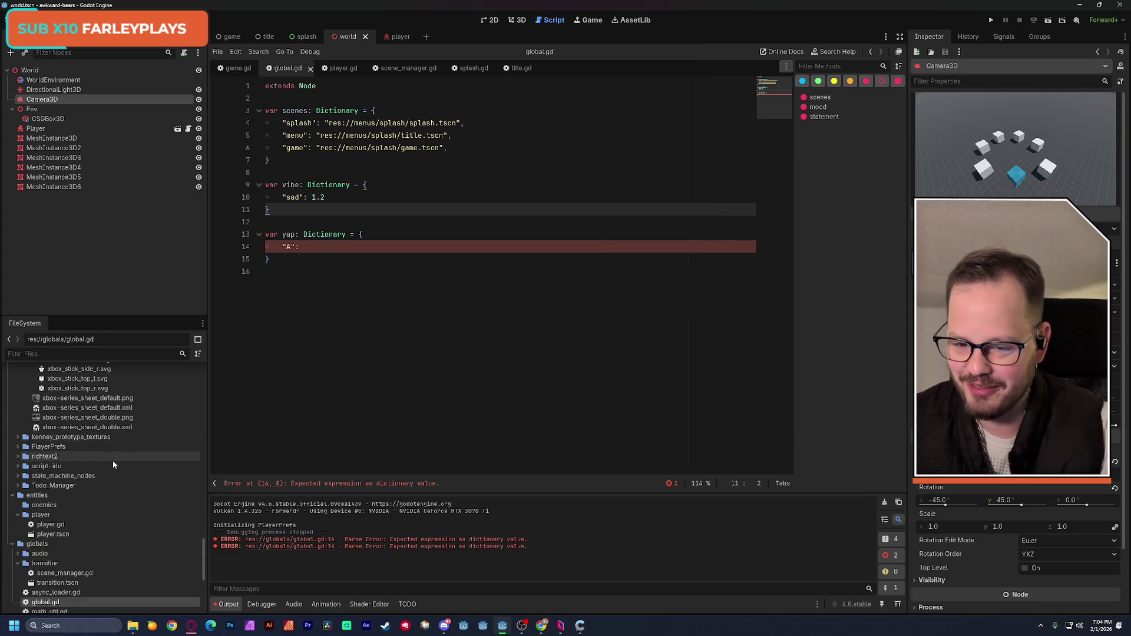
# Drop the xbox_button_color_a.svg path in as the "A" value and start a new entry line.
pyautogui.scroll(-1, 114, 464)
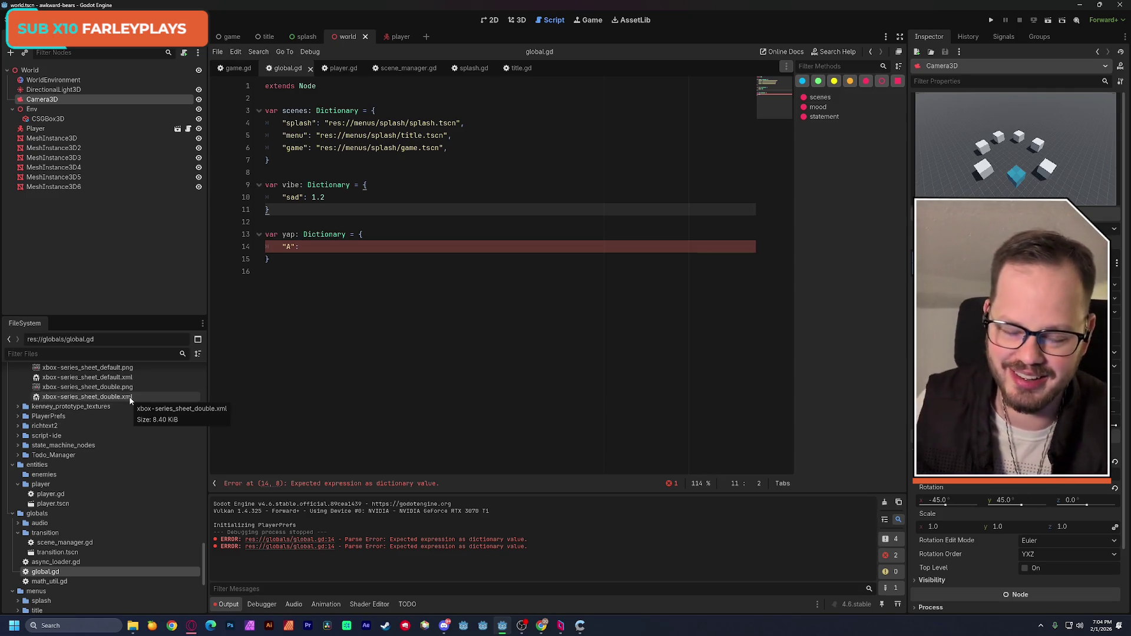
pyautogui.scroll(2, 112, 420)
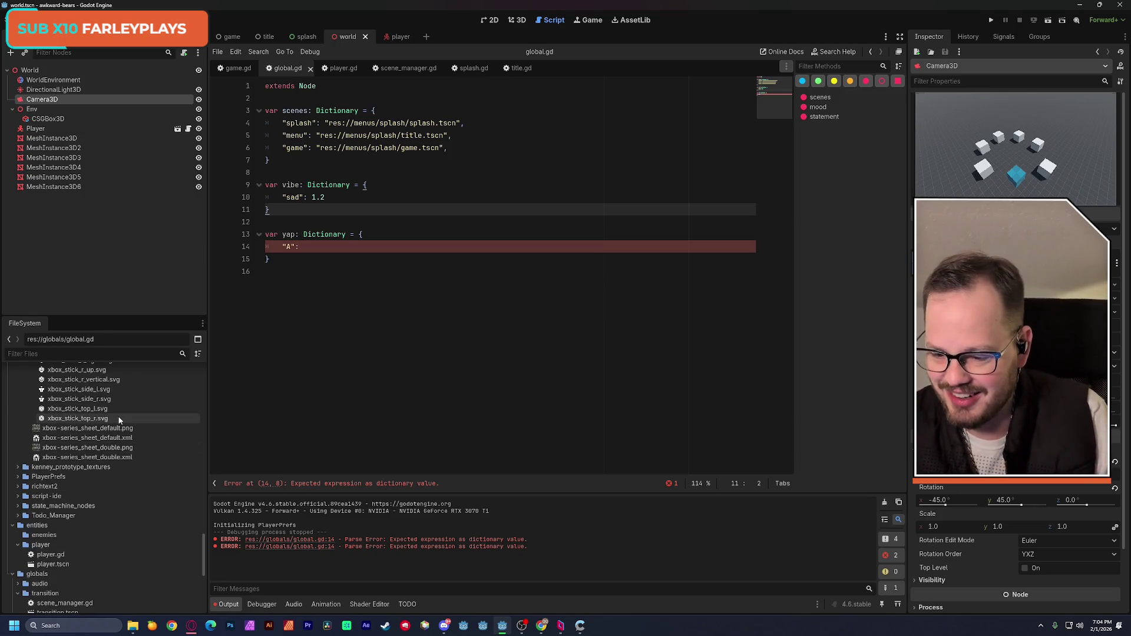
pyautogui.scroll(10, 119, 416)
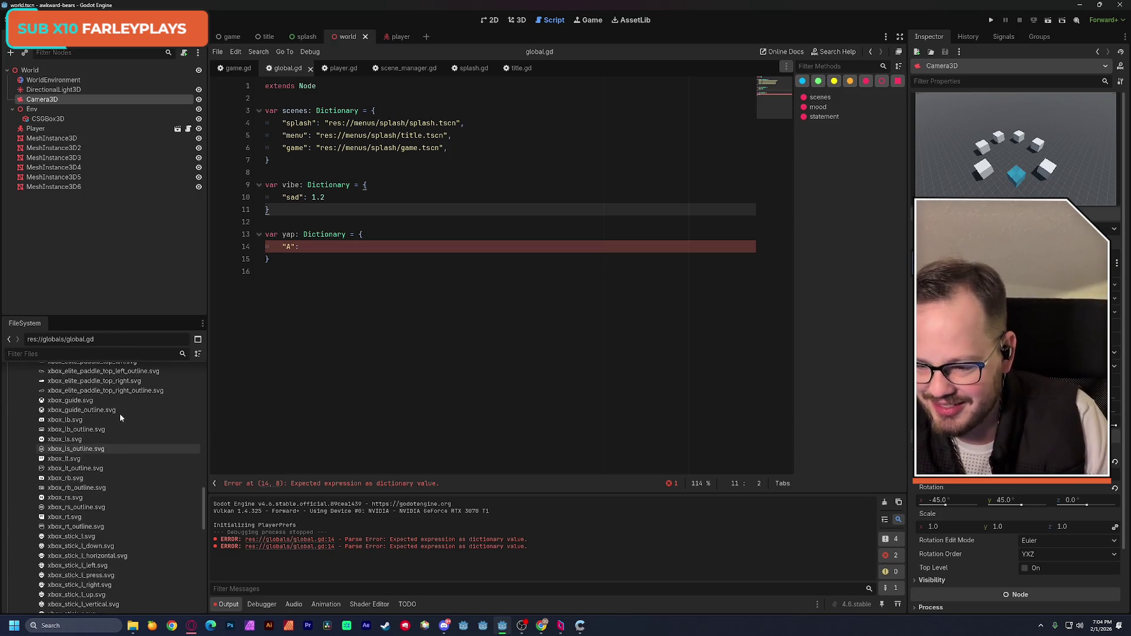
pyautogui.scroll(10, 119, 414)
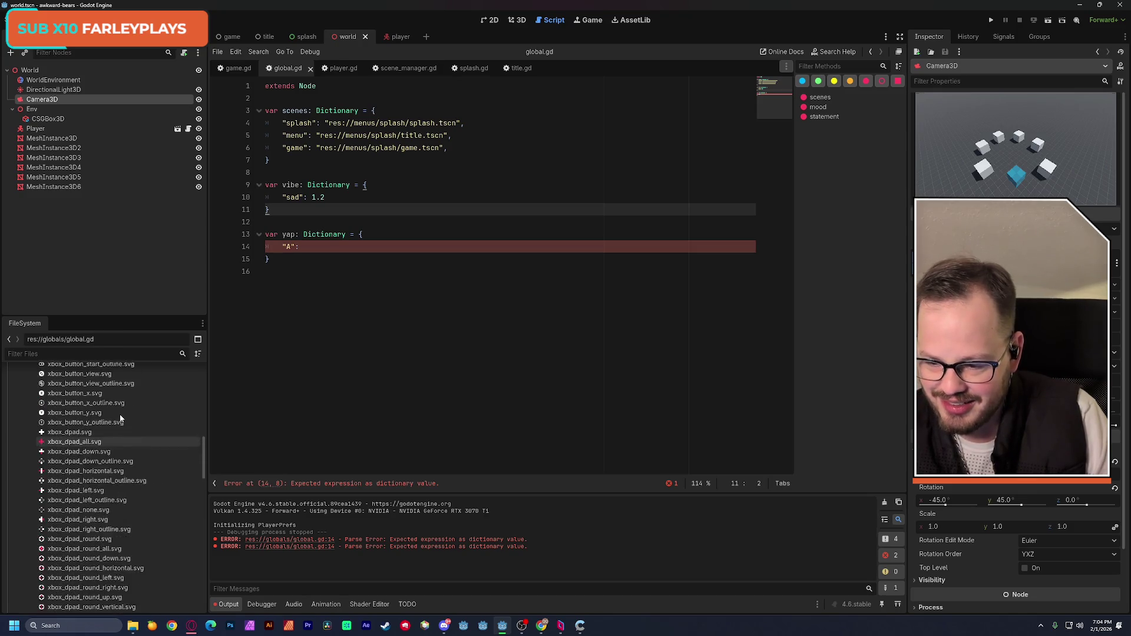
pyautogui.scroll(6, 119, 415)
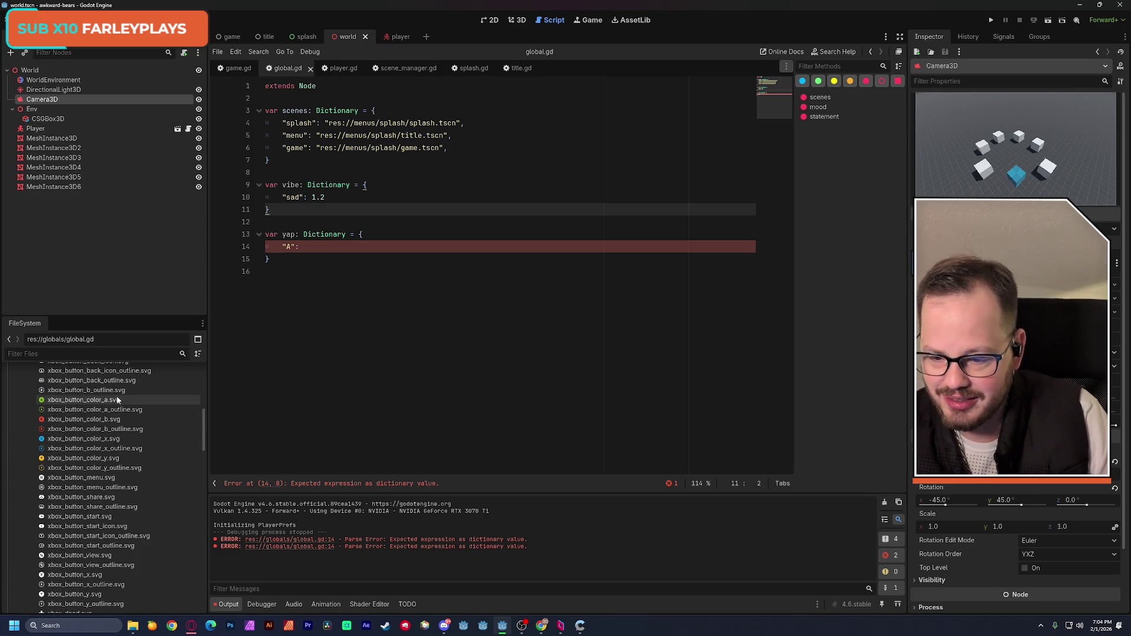
pyautogui.moveTo(61, 403)
pyautogui.mouseDown()
pyautogui.moveTo(335, 286)
pyautogui.moveTo(312, 247)
pyautogui.mouseUp()
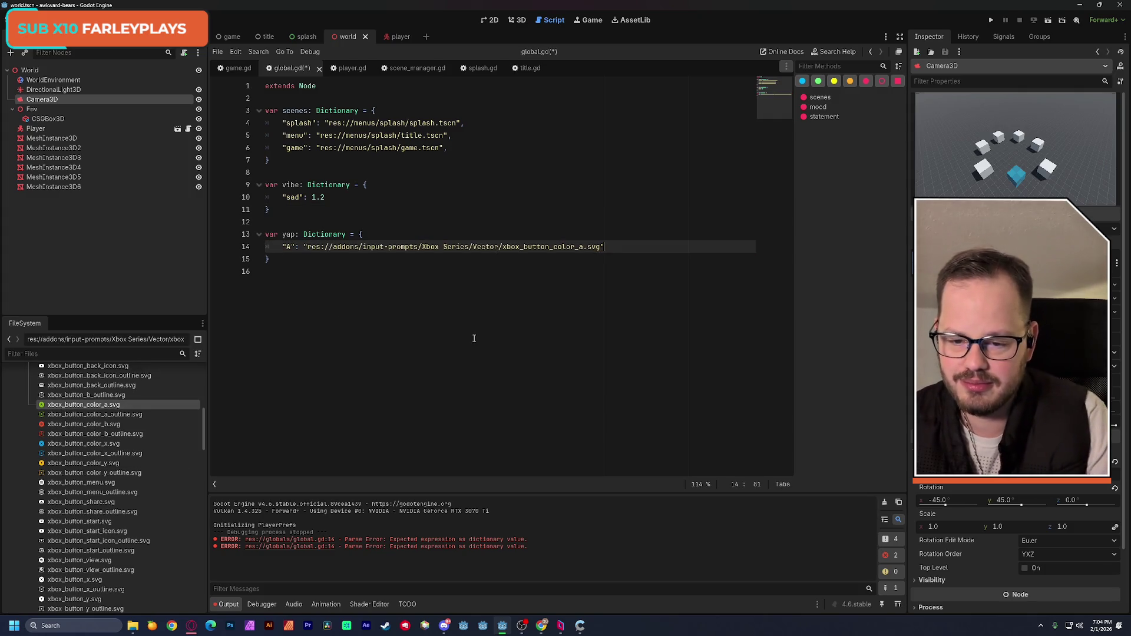
pyautogui.press('Return')
pyautogui.write('""')
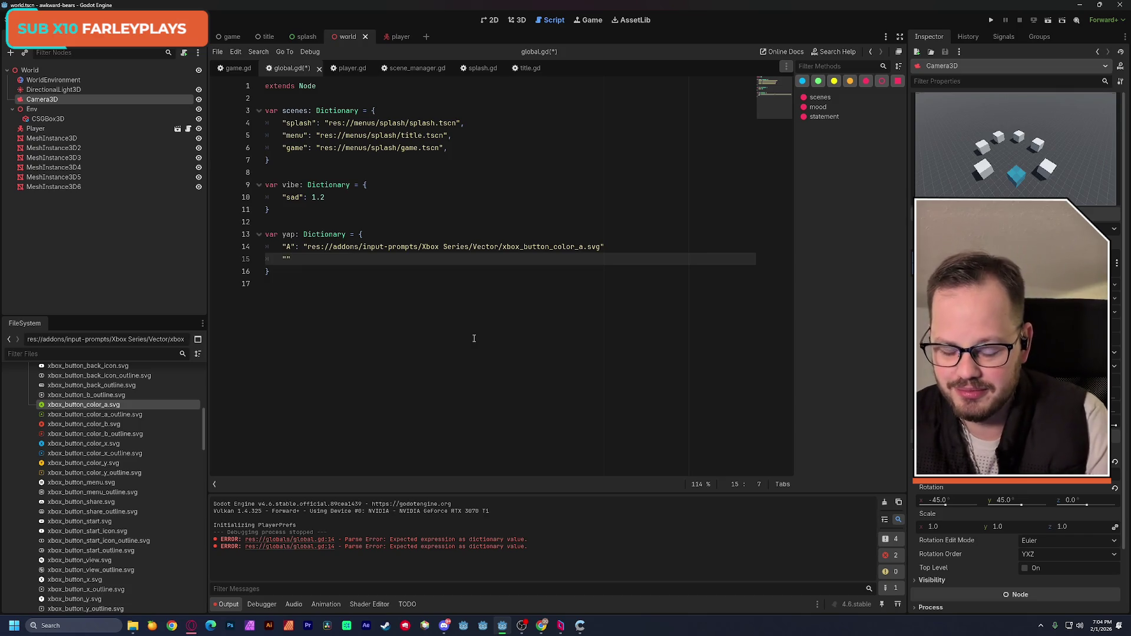
pyautogui.write(':')
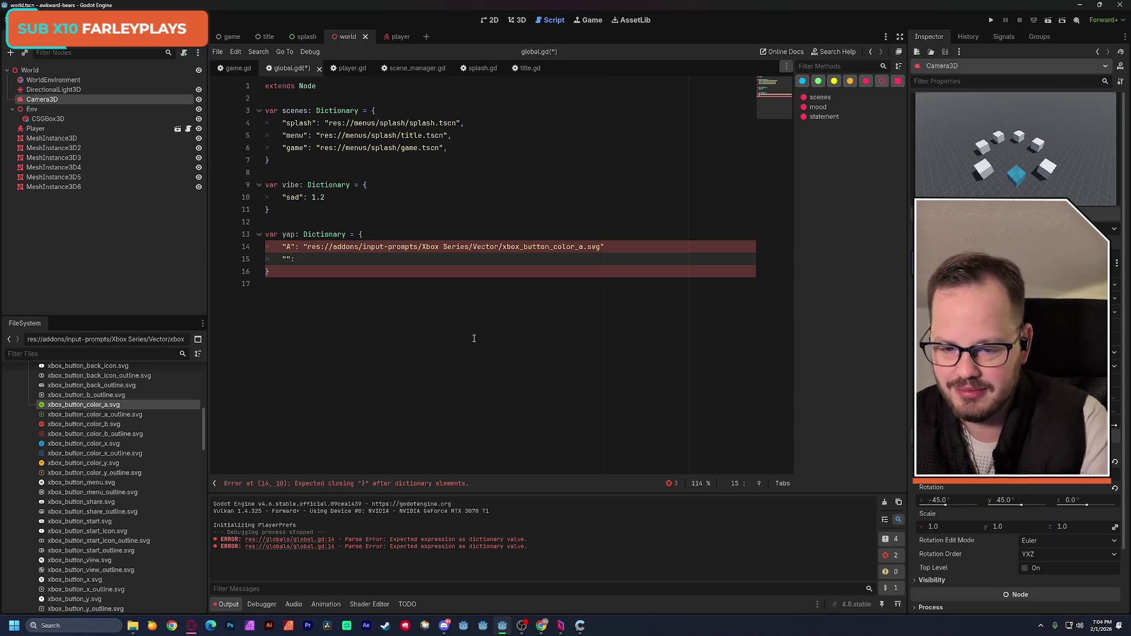
# Add a comma after the "A" entry, remove the empty placeholder, and duplicate the entry three times.
pyautogui.moveTo(283, 248); pyautogui.dragTo(619, 245)
pyautogui.click(619, 245)
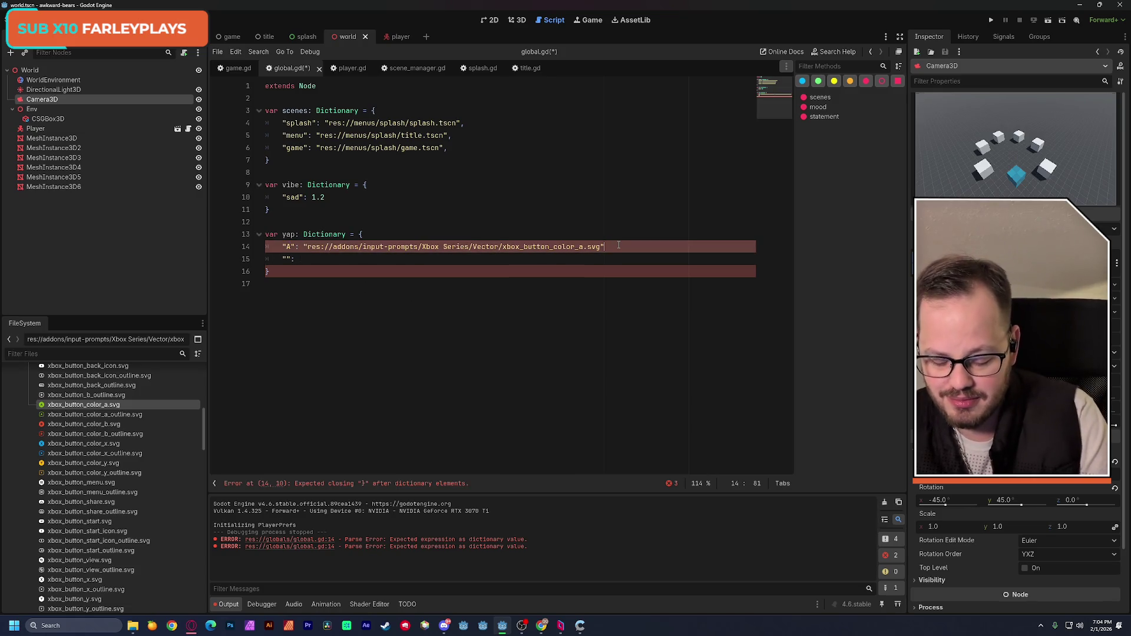
pyautogui.write(',')
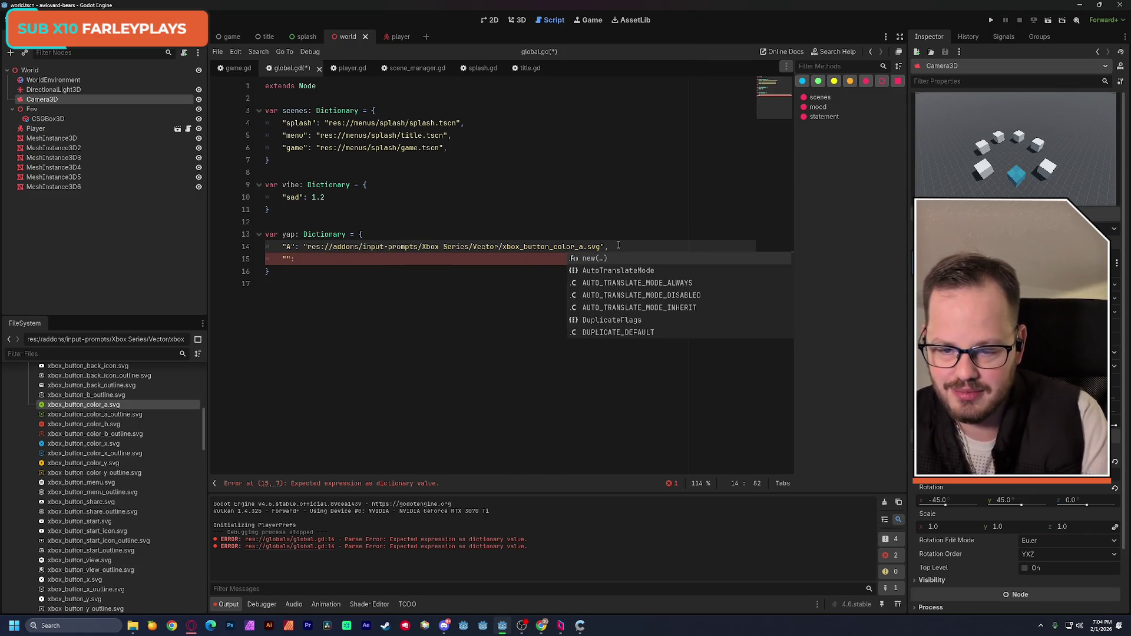
pyautogui.press('Right')
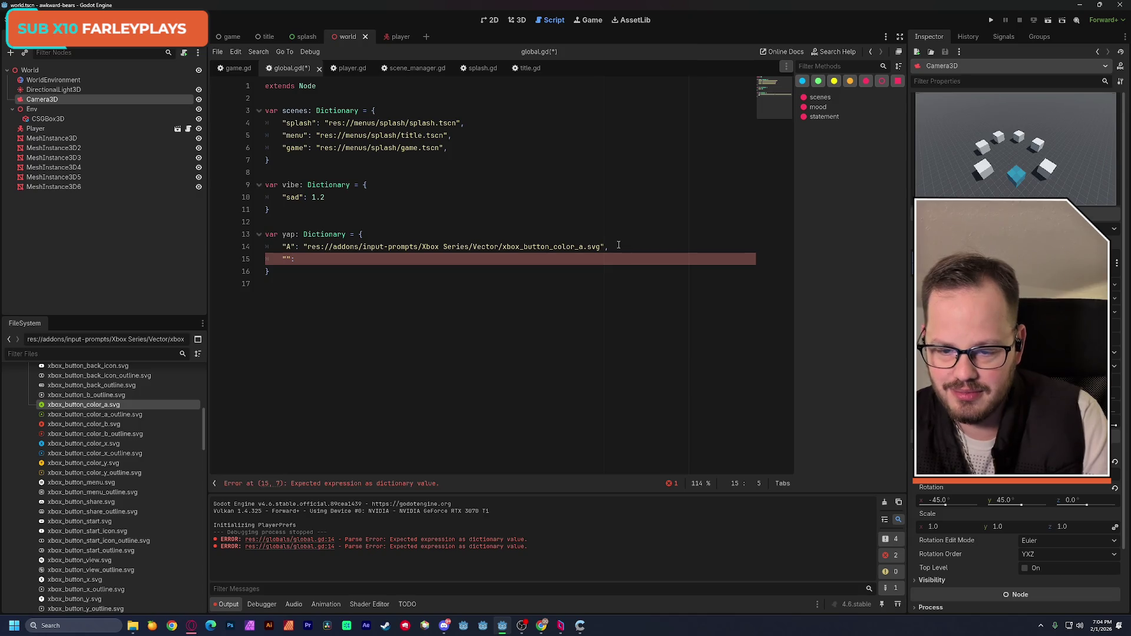
pyautogui.press('BackSpace')
pyautogui.press('BackSpace')
pyautogui.press('BackSpace')
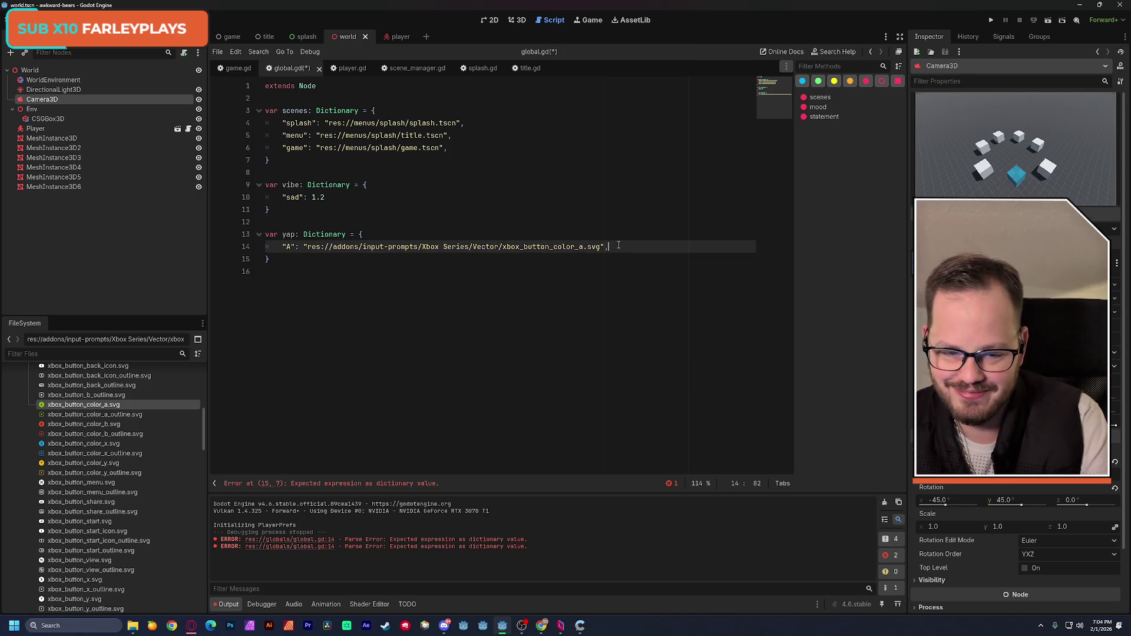
pyautogui.hotkey('ctrl', 'shift', 'd')
pyautogui.hotkey('ctrl', 'shift', 'd')
pyautogui.hotkey('ctrl', 'shift', 'd')
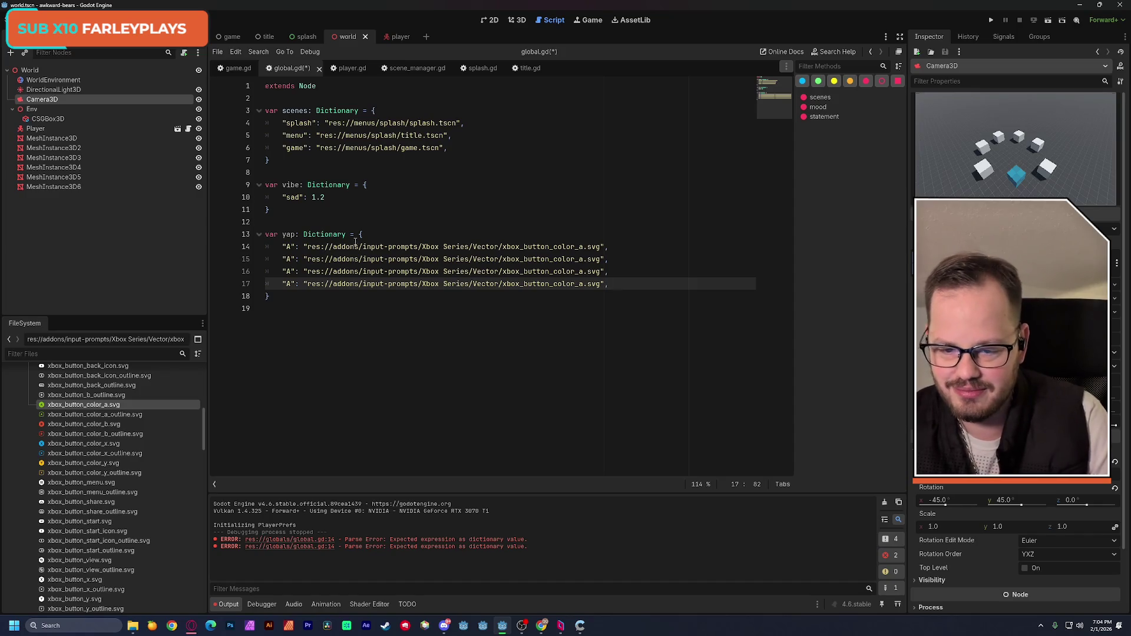
# Change the keys on lines 15, 16 and 17 to "B", "X" and "Y".
pyautogui.click(291, 261)
pyautogui.press('BackSpace')
pyautogui.write('B')
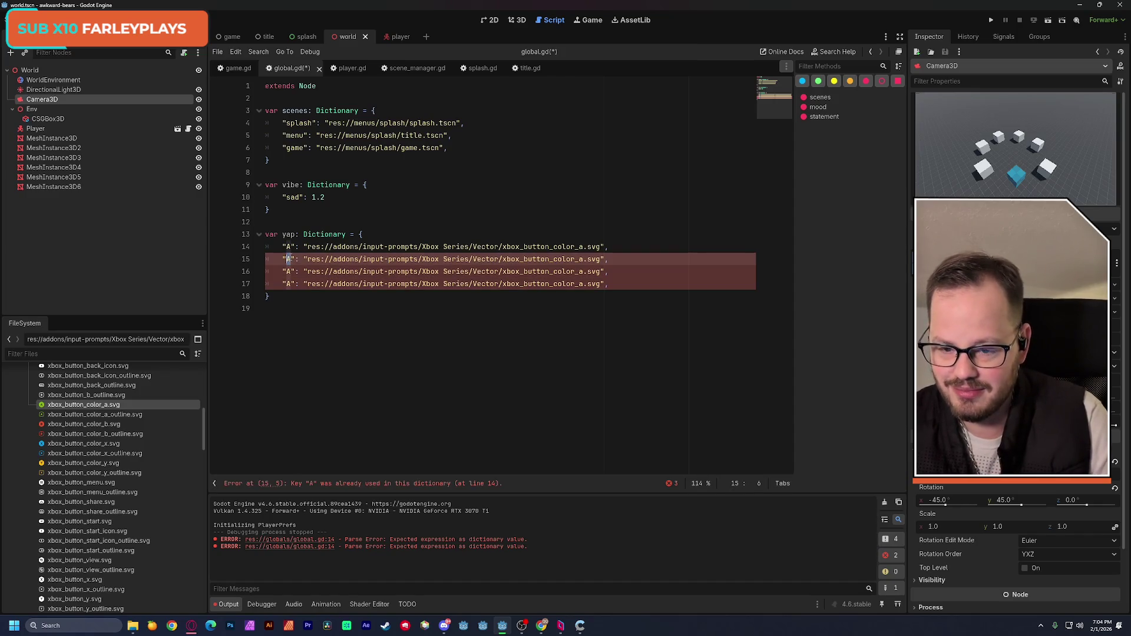
pyautogui.click(291, 271)
pyautogui.press('BackSpace')
pyautogui.write('X')
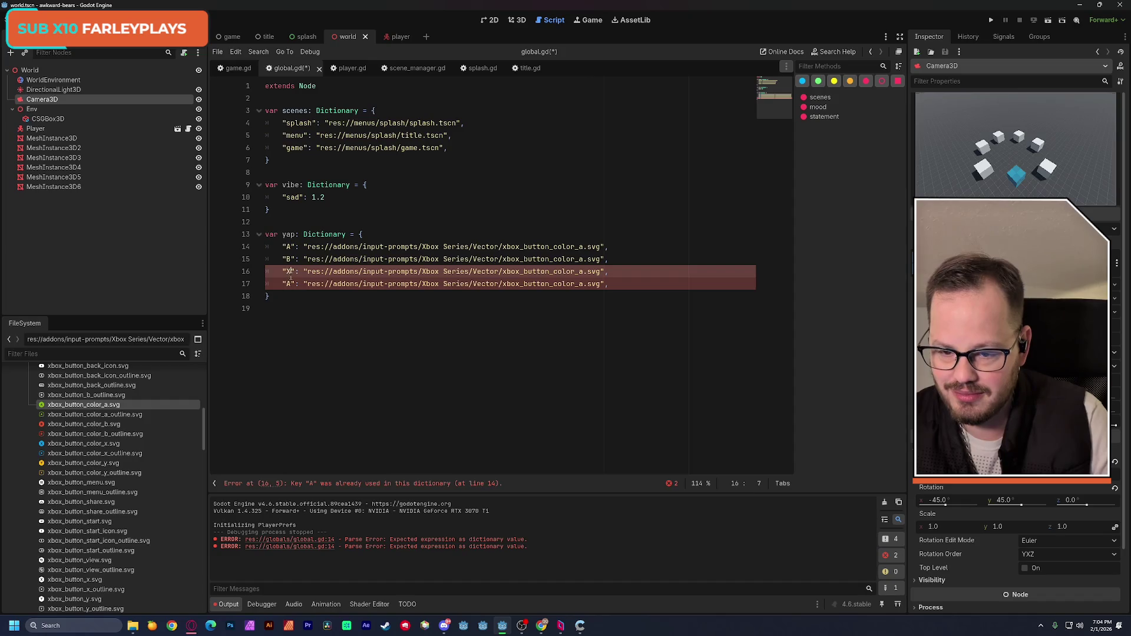
pyautogui.click(290, 284)
pyautogui.press('BackSpace')
pyautogui.write('Y')
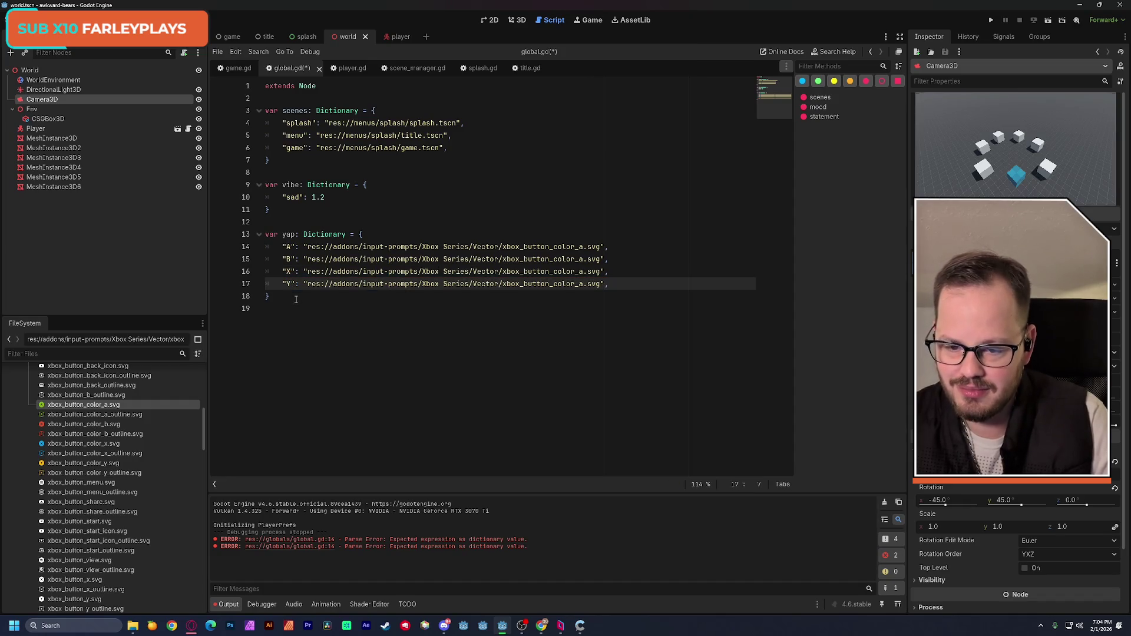
# Check the "A" key on line 14 and save global.gd.
pyautogui.doubleClick(289, 246)
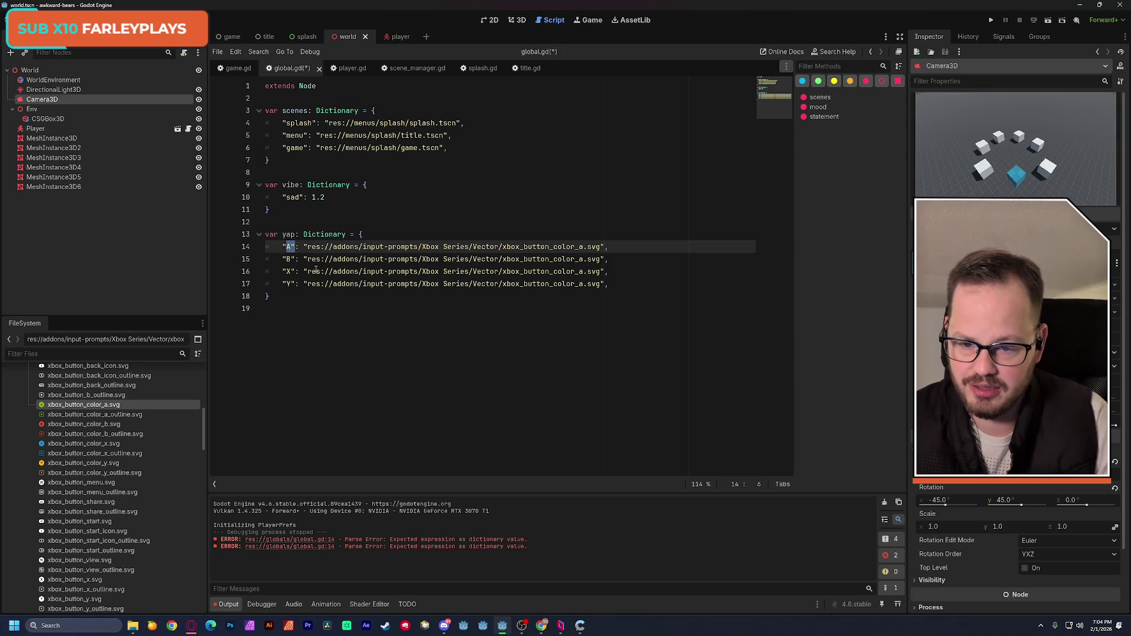
pyautogui.moveTo(356, 285)
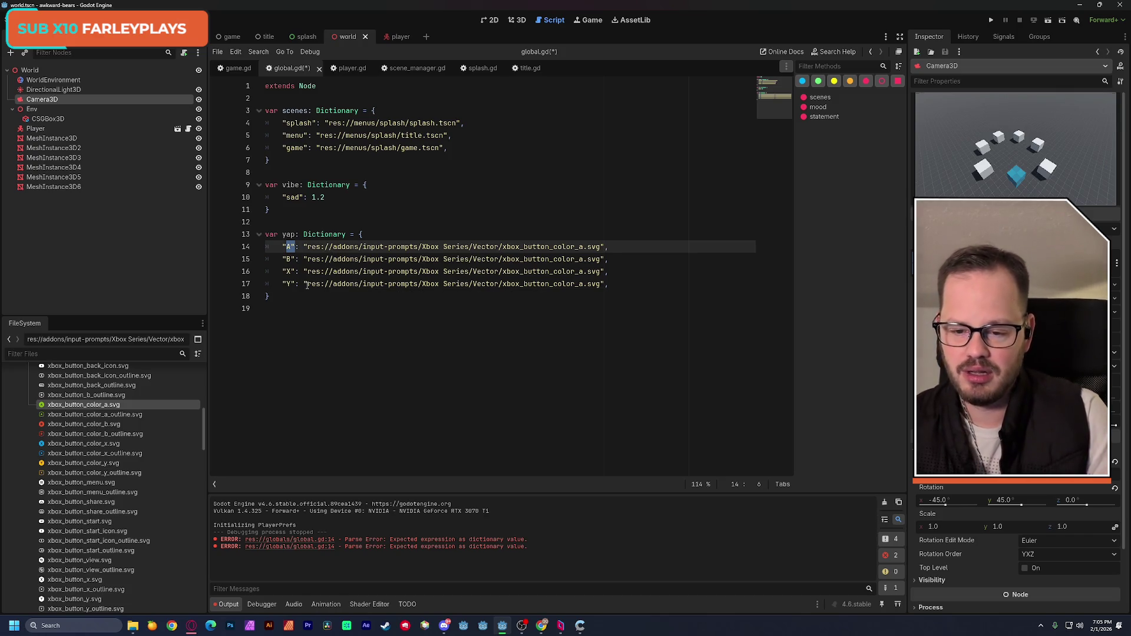
pyautogui.click(332, 300)
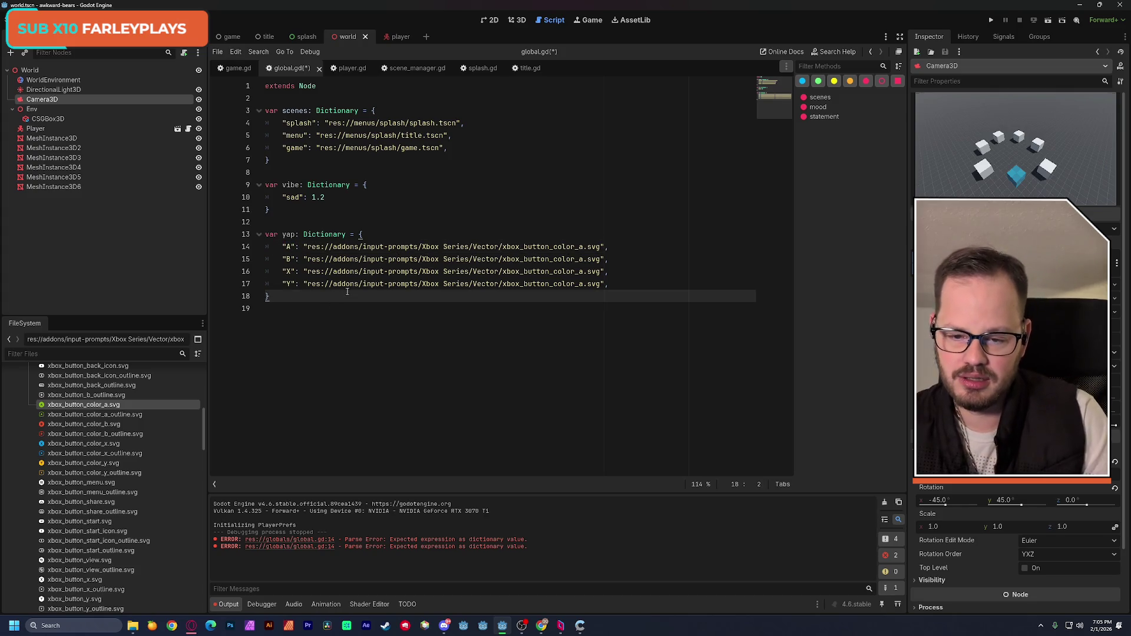
pyautogui.hotkey('ctrl', 's')
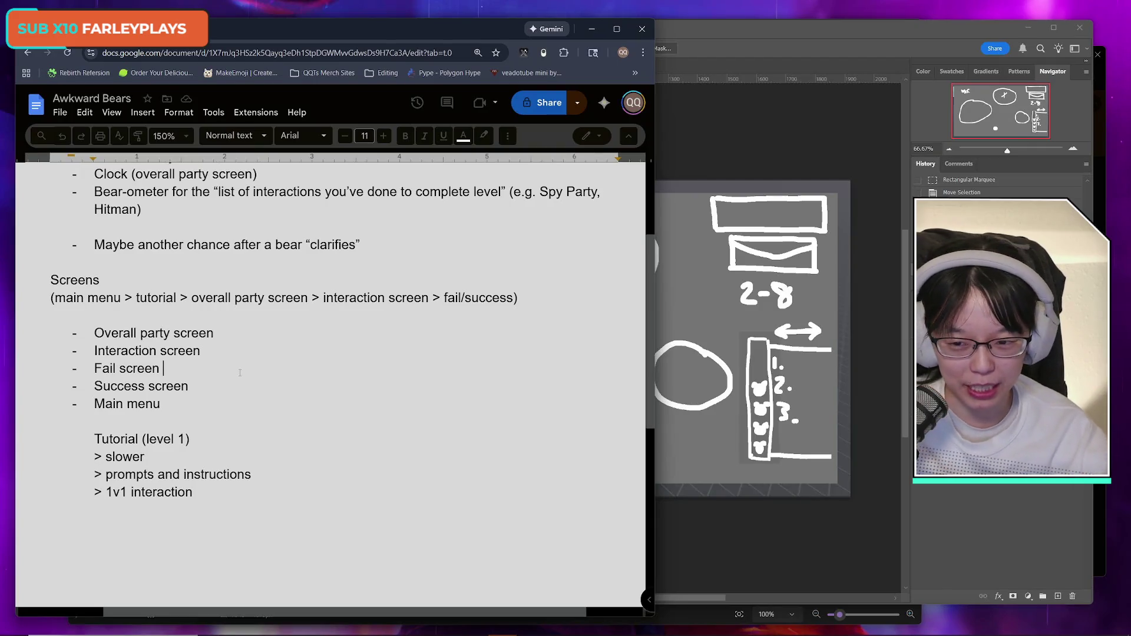
# Type "(blanket burrito)" after the Fail screen bullet in the Awkward Bears screens list.
pyautogui.write('(b')
pyautogui.write('et burrito)')
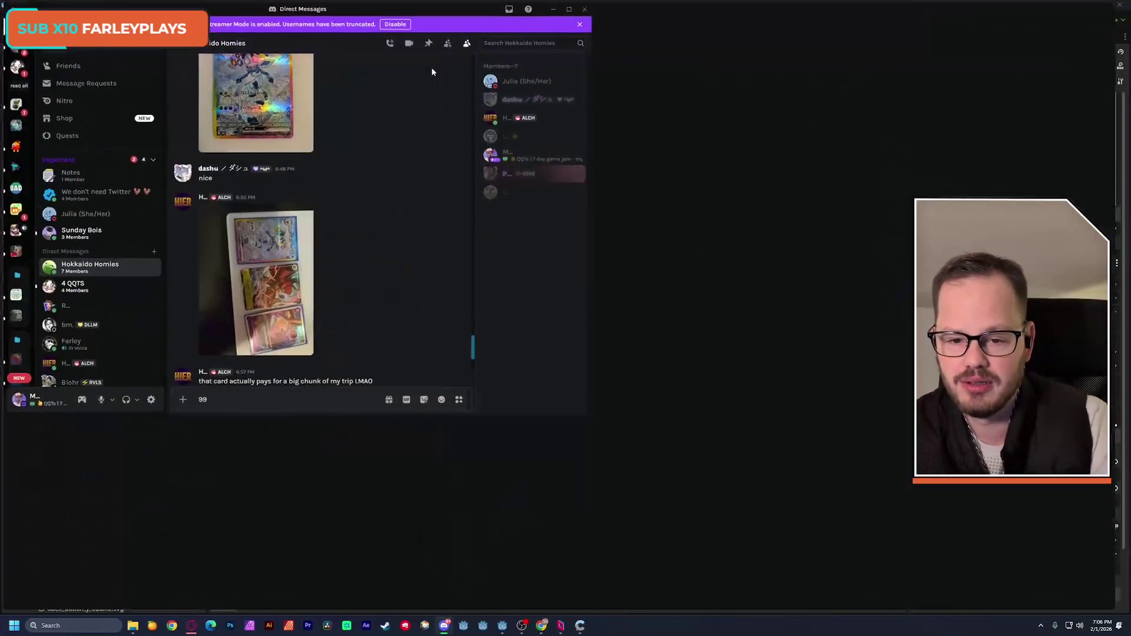
# Scroll up the DM, enlarge the dirty-fries photo, and close it.
pyautogui.scroll(5, 387, 229)
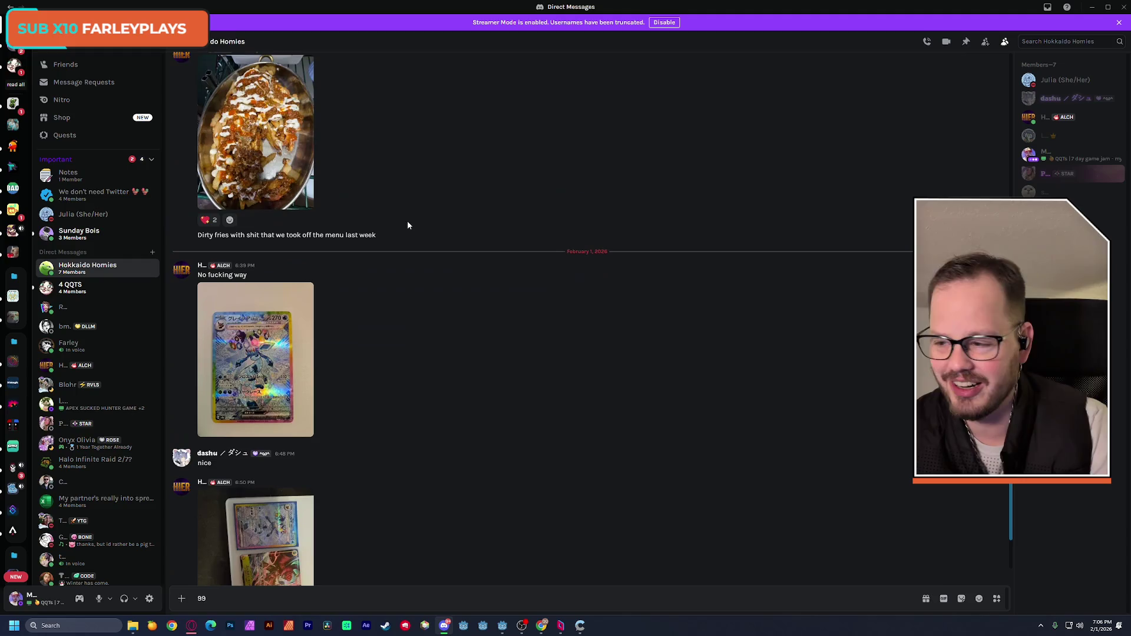
pyautogui.click(214, 155)
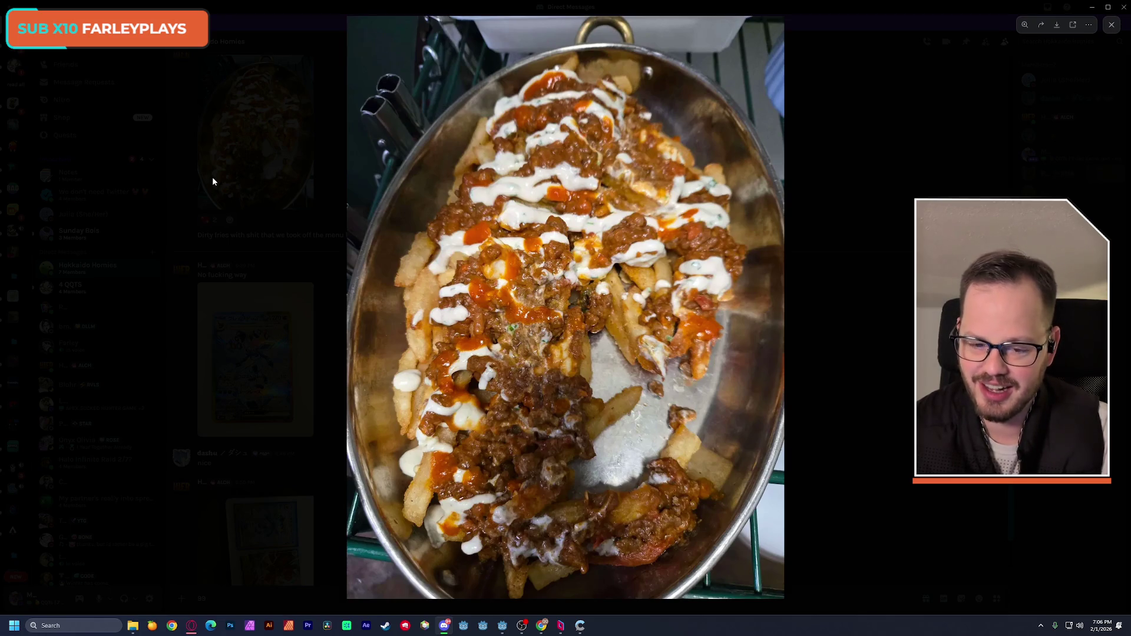
pyautogui.click(212, 177)
# Enlarge the Glaceon card photo, then close it.
pyautogui.scroll(-3, 420, 193)
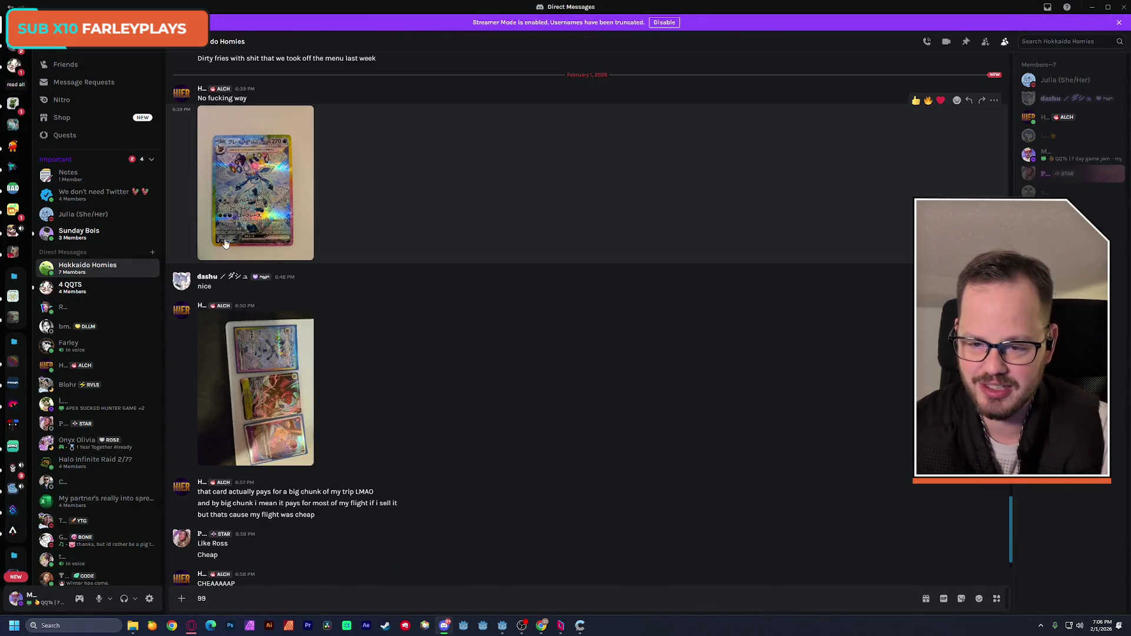
pyautogui.click(232, 226)
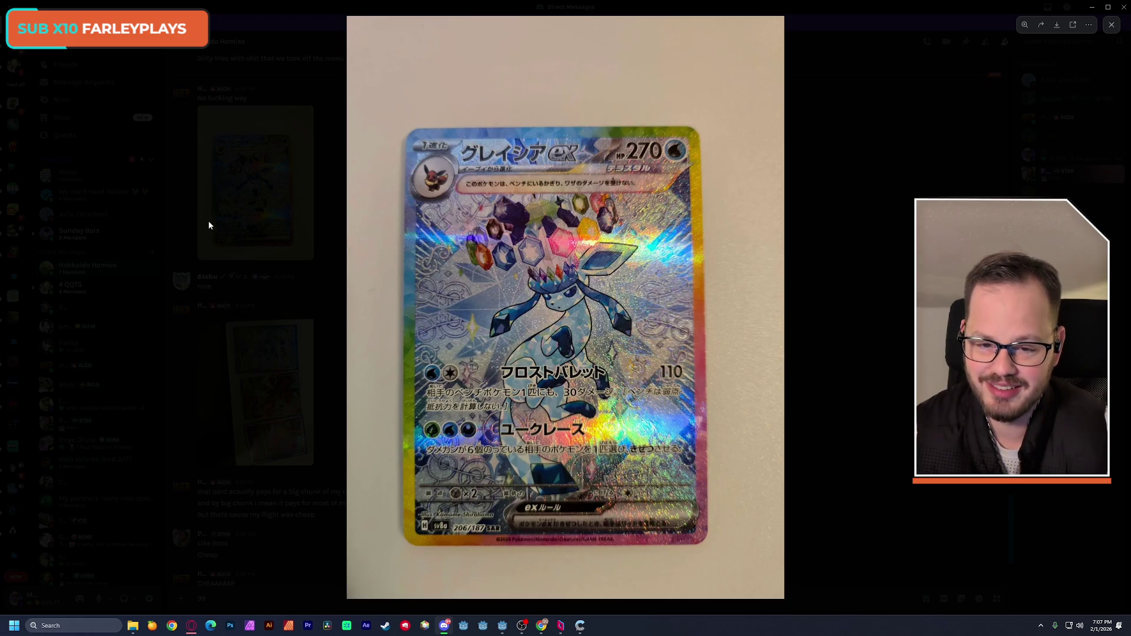
pyautogui.click(210, 219)
# Open the three-card photo, zoom in on the cards, then reset and close it.
pyautogui.click(265, 336)
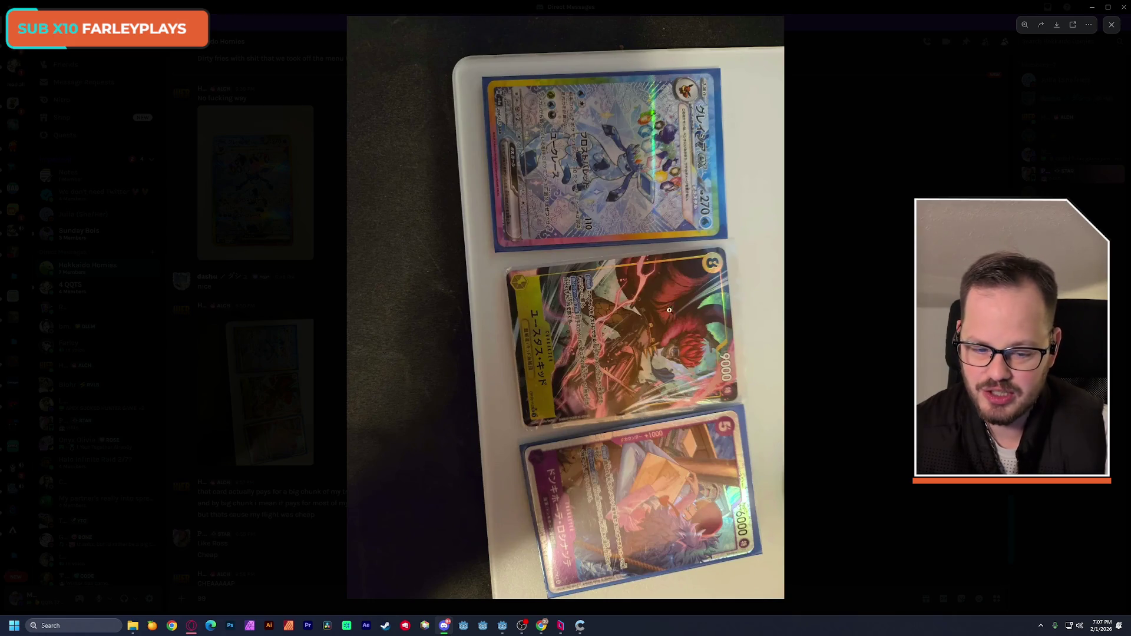
pyautogui.click(645, 317)
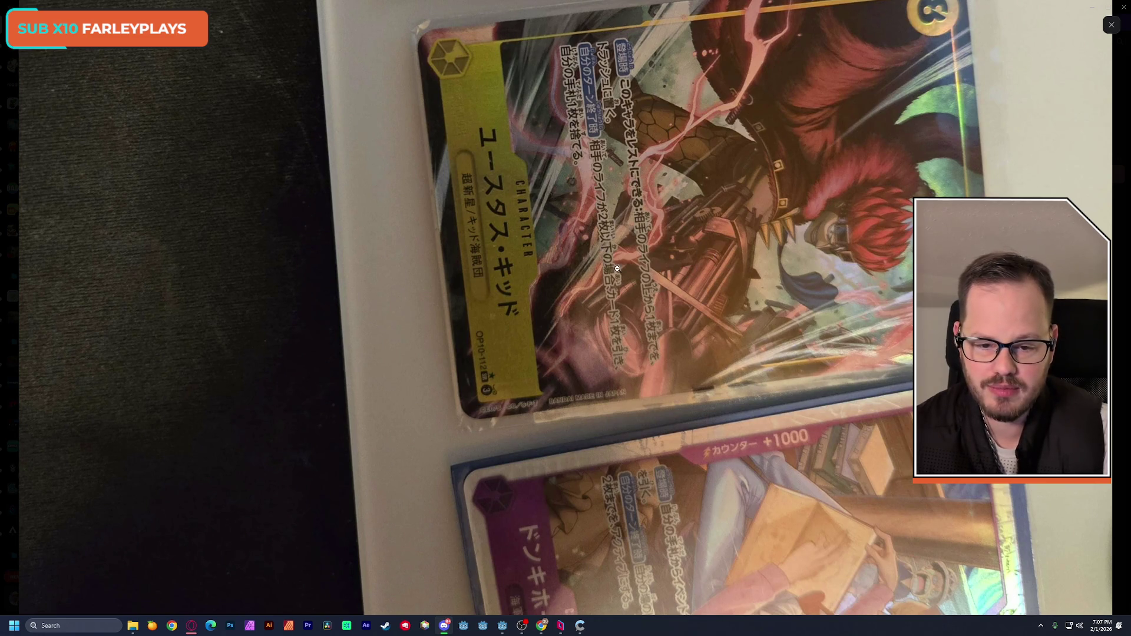
pyautogui.click(440, 273)
pyautogui.click(638, 491)
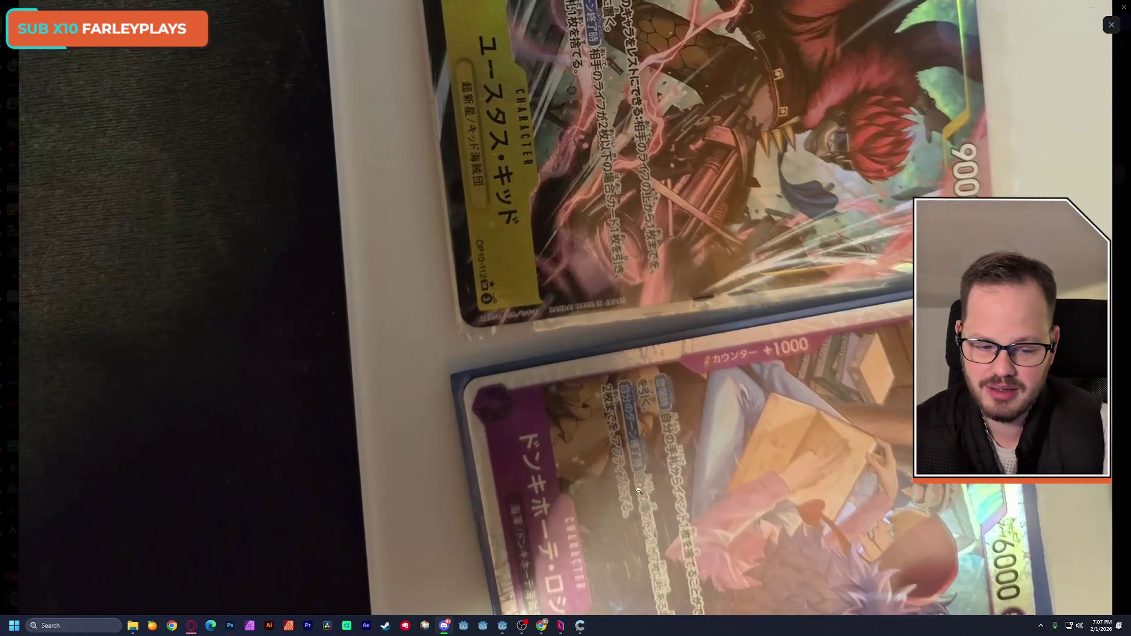
pyautogui.scroll(-2, 646, 491)
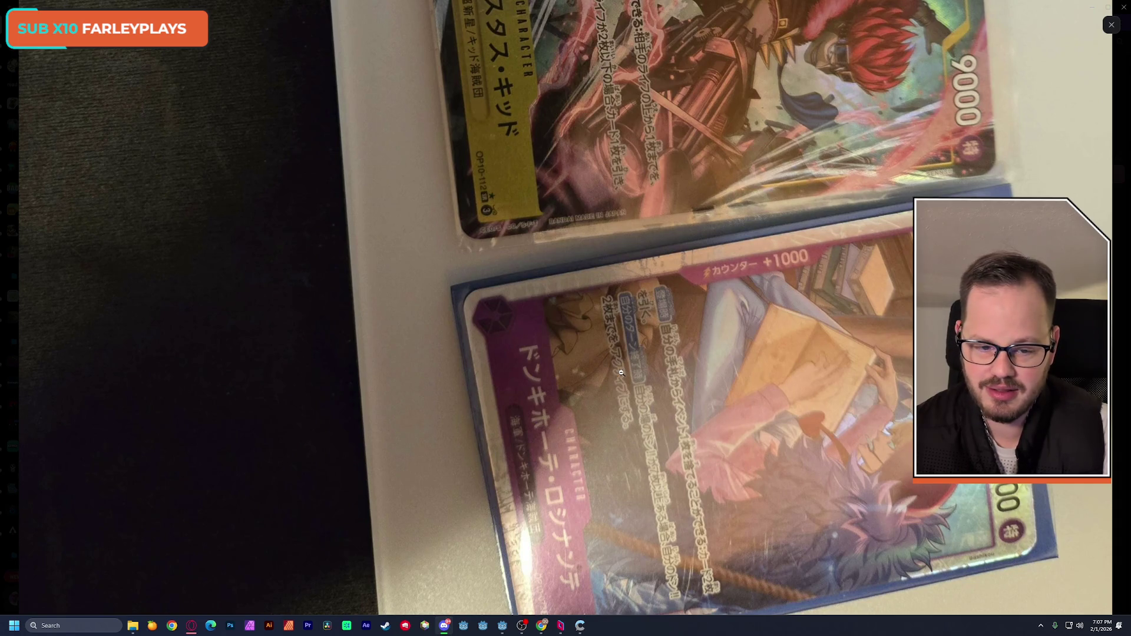
pyautogui.click(640, 480)
pyautogui.click(294, 155)
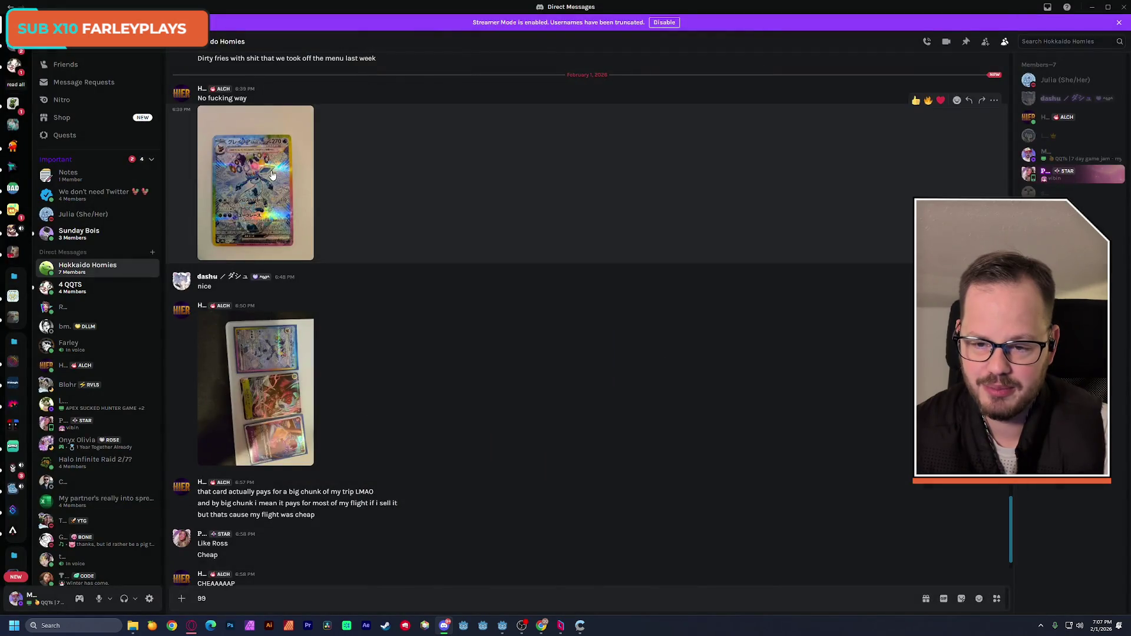
# Reopen and close the Glaceon card photo, then switch back to Godot.
pyautogui.click(241, 251)
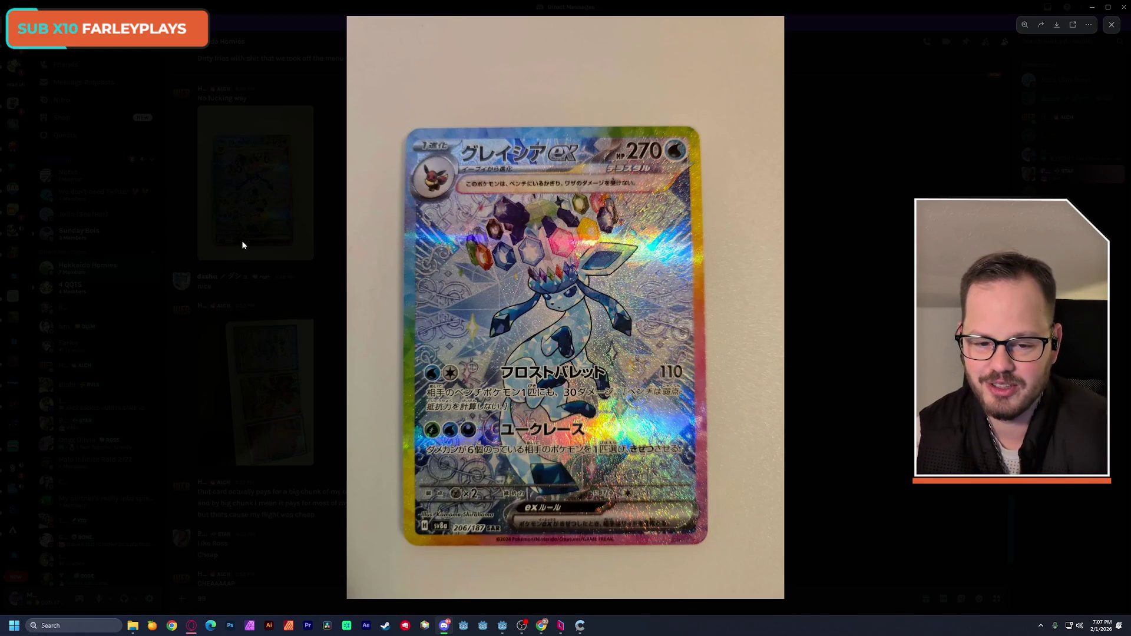
pyautogui.click(897, 212)
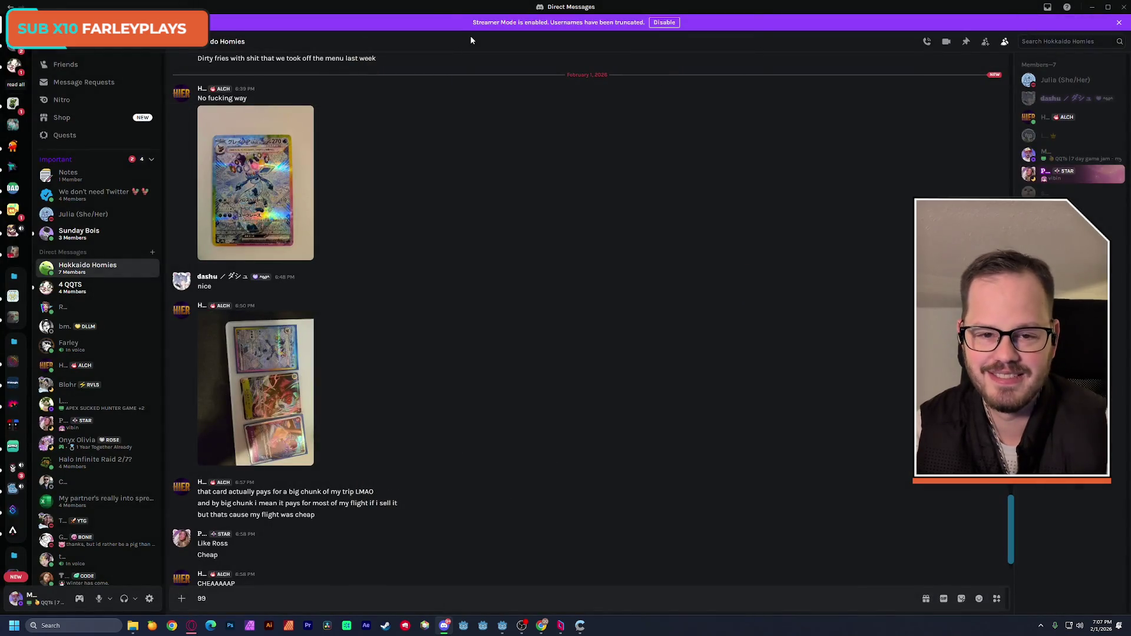
pyautogui.hotkey('alt', 'Tab')
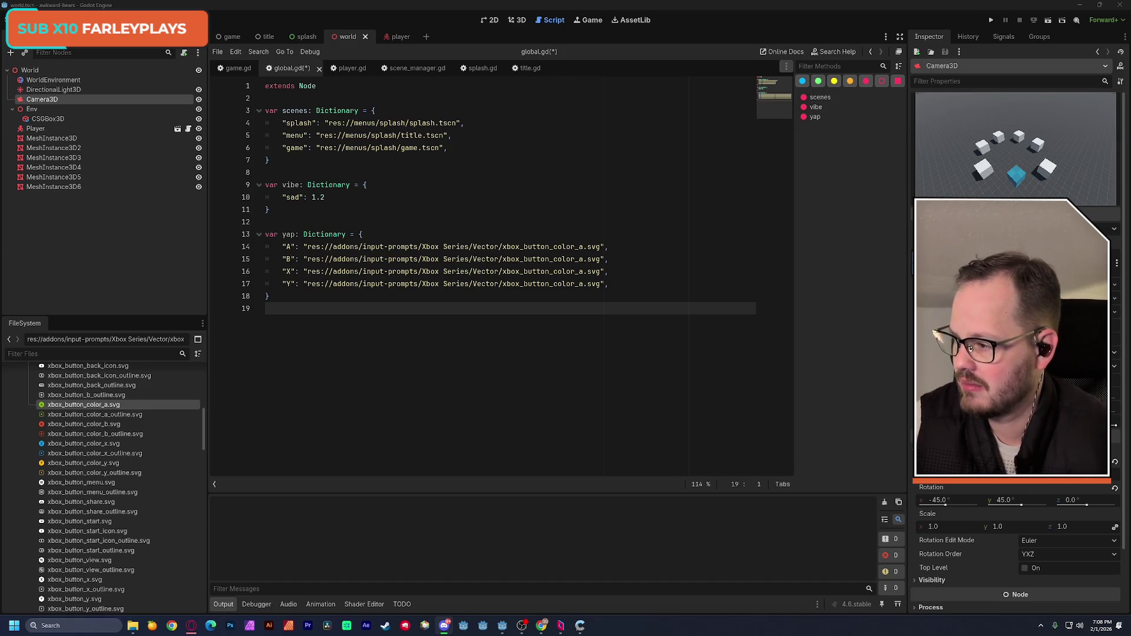
# Return to Godot and save the global.gd changes.
pyautogui.hotkey('alt', 'Tab')
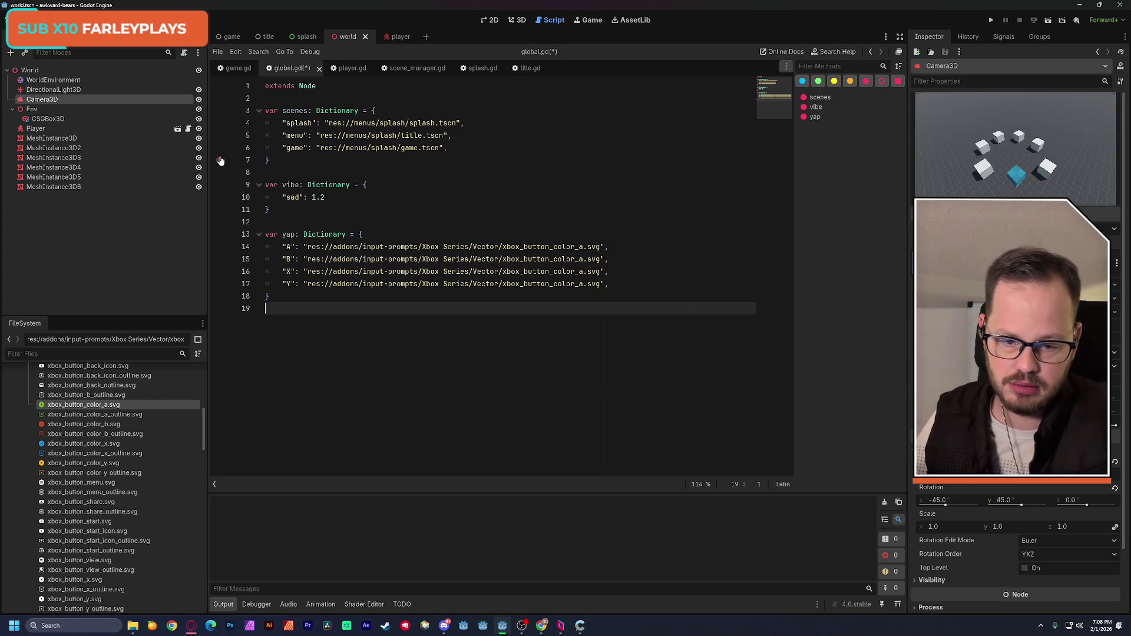
pyautogui.click(374, 234)
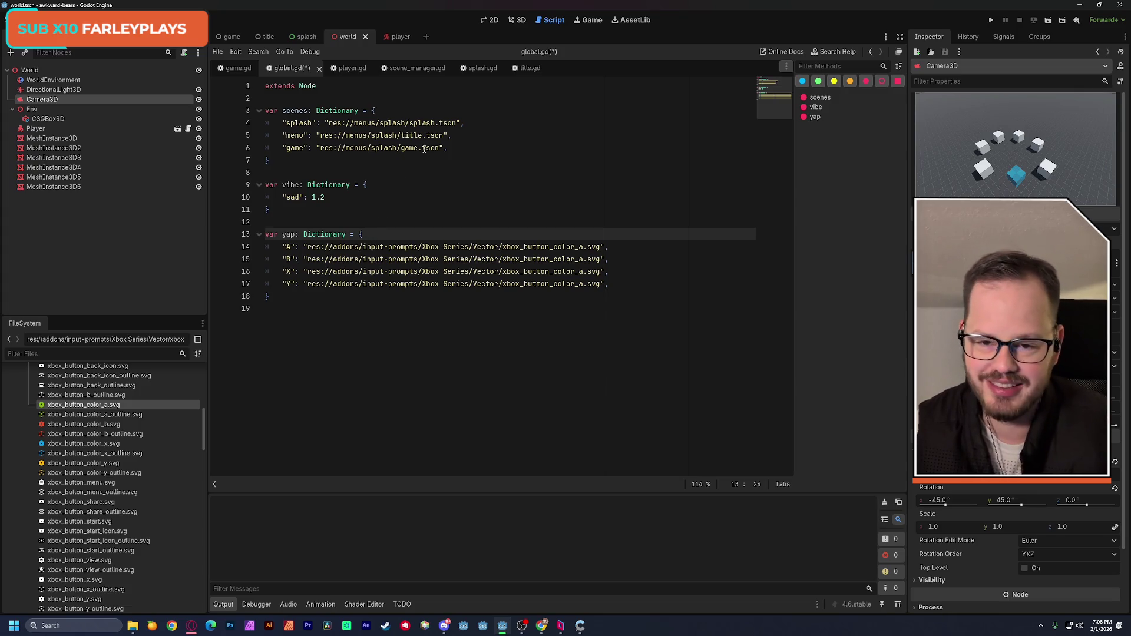
pyautogui.hotkey('ctrl', 's')
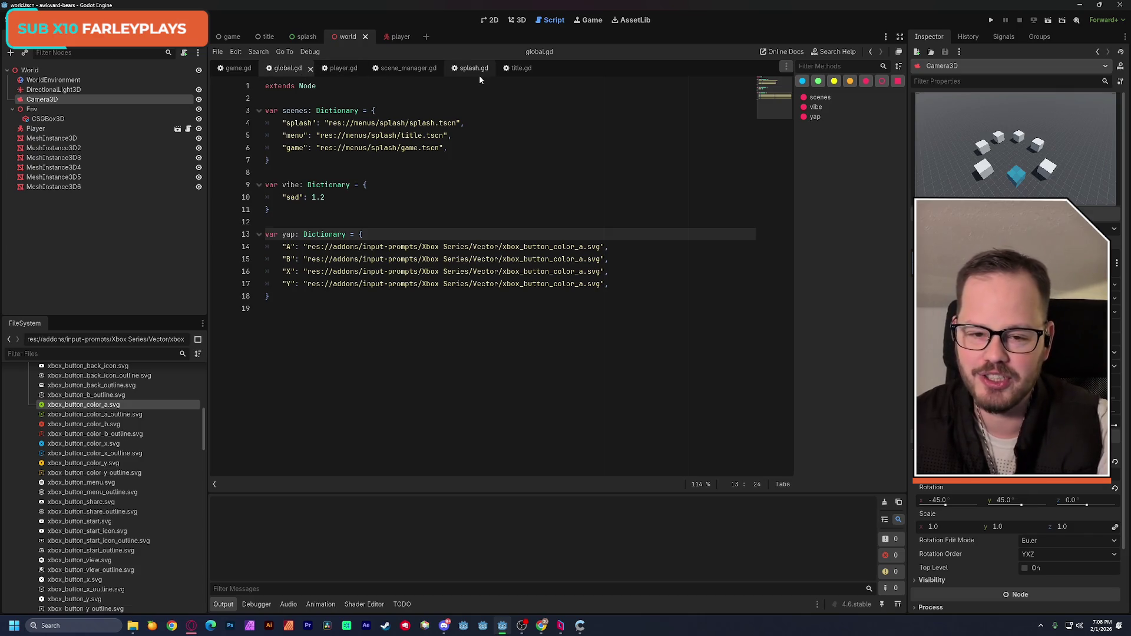
# In player.gd, rename the talk() function on line 55 to yap.
pyautogui.click(354, 69)
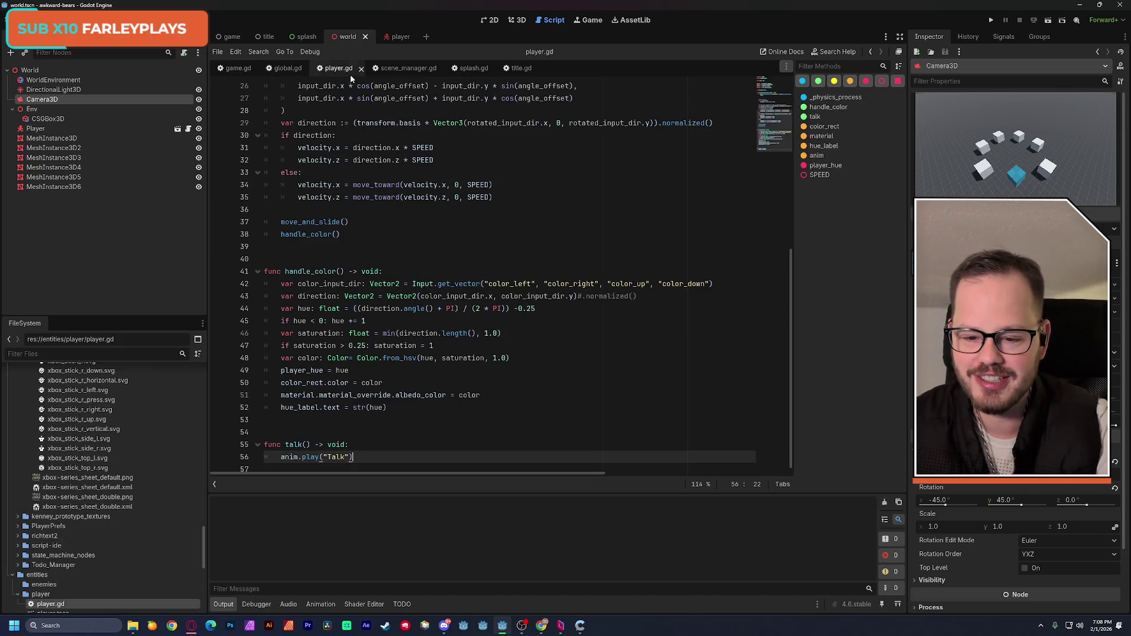
pyautogui.doubleClick(296, 438)
pyautogui.write('yap')
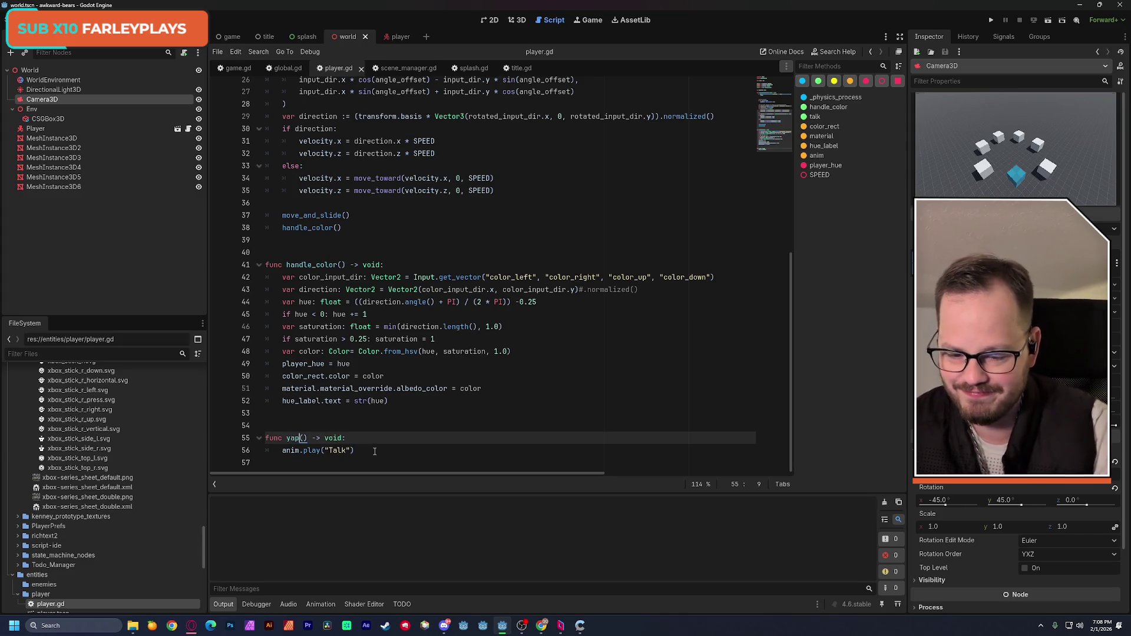
pyautogui.click(390, 415)
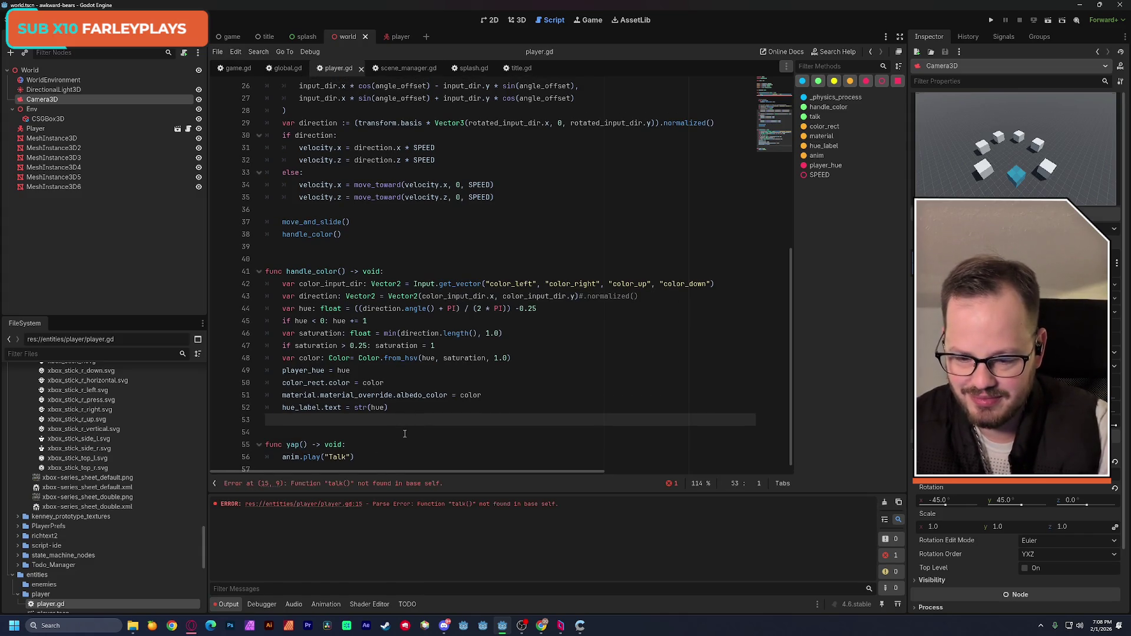
# Change the talk call on line 15 to yap, save player.gd, and select that call.
pyautogui.scroll(7, 334, 439)
pyautogui.doubleClick(311, 209)
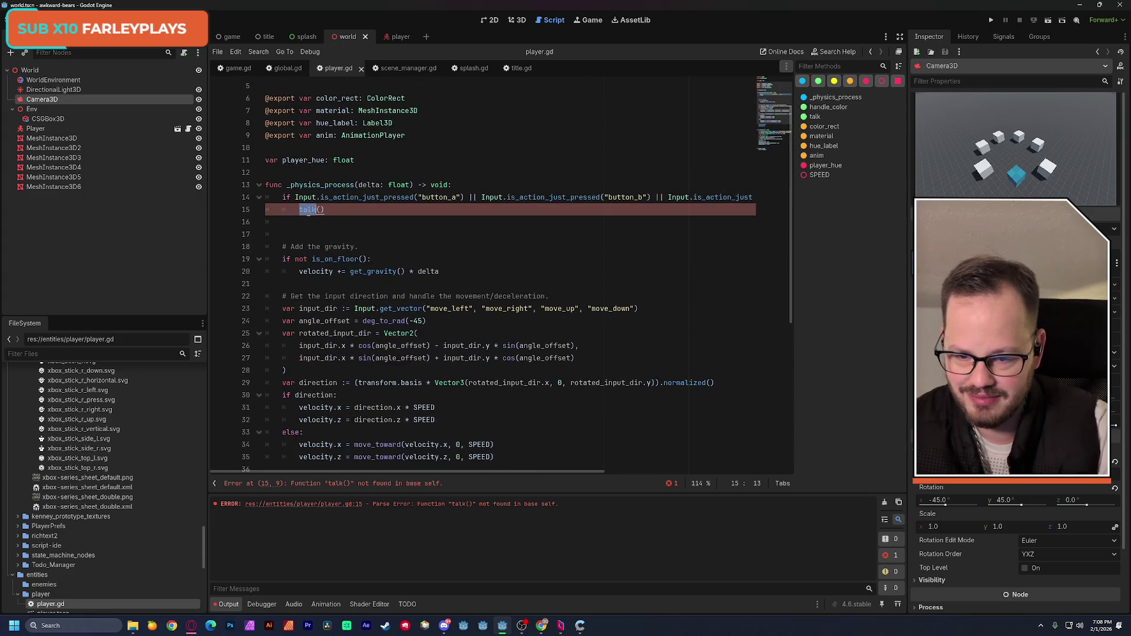
pyautogui.write('yap')
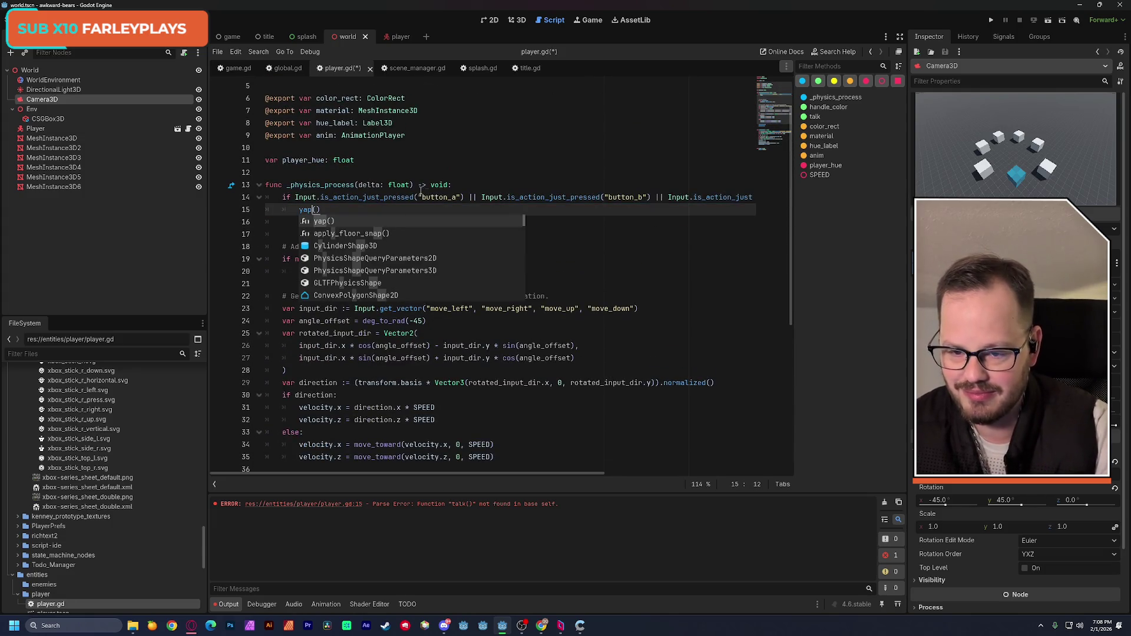
pyautogui.click(461, 154)
pyautogui.hotkey('ctrl', 's')
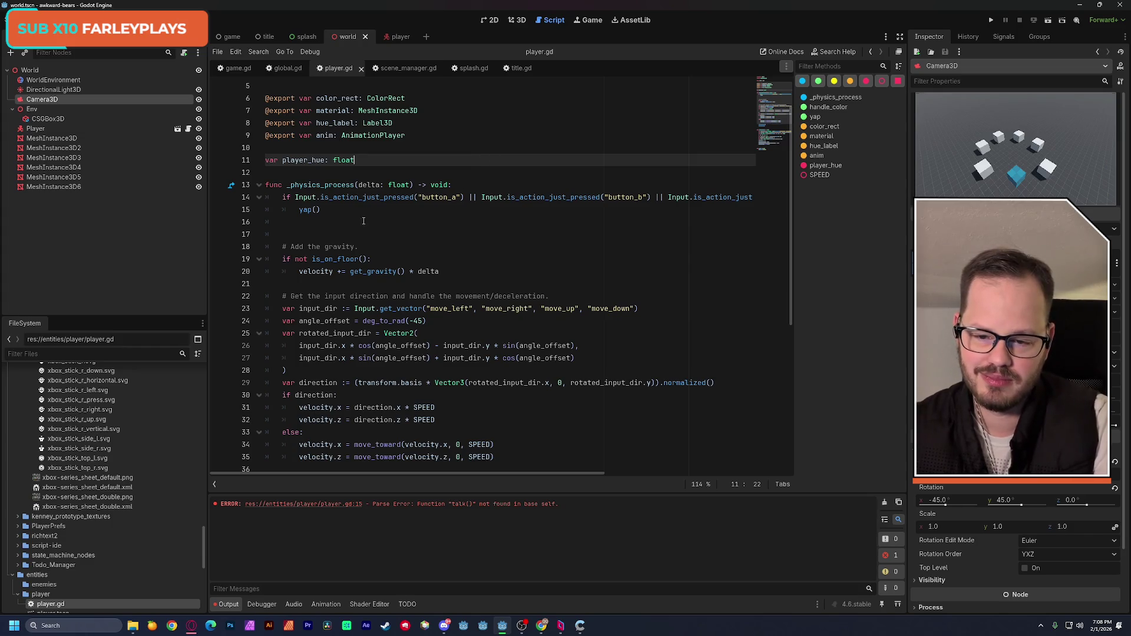
pyautogui.moveTo(322, 211); pyautogui.dragTo(287, 211)
# Delete the line 15 call and cut the extra conditions so line 14 checks only button_a.
pyautogui.press('BackSpace')
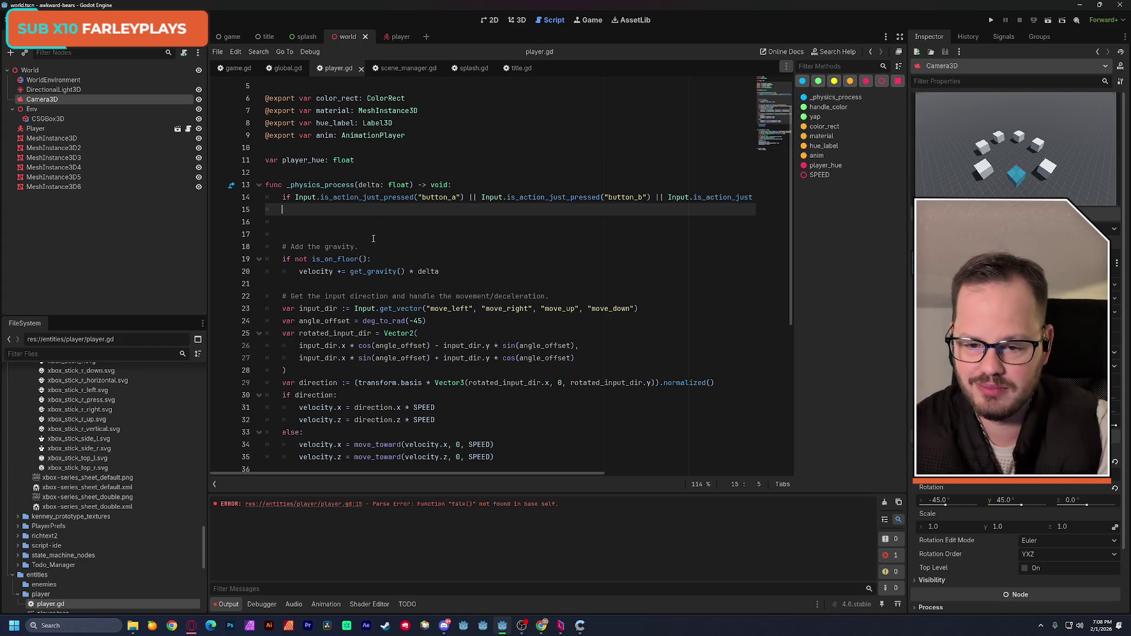
pyautogui.doubleClick(474, 198)
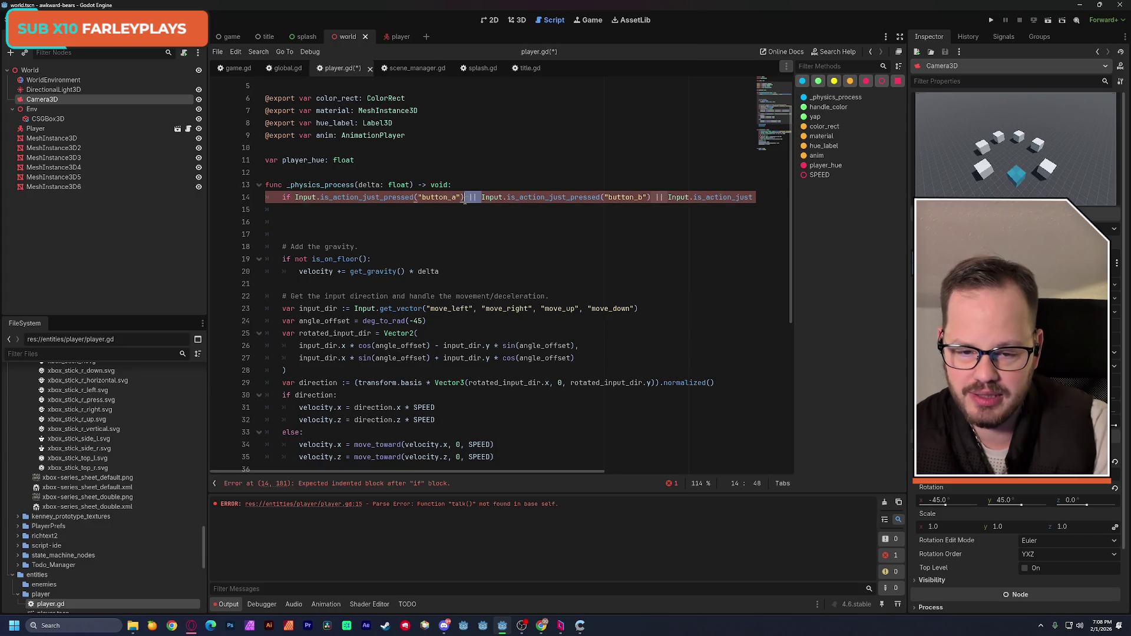
pyautogui.press('BackSpace')
pyautogui.press('Return')
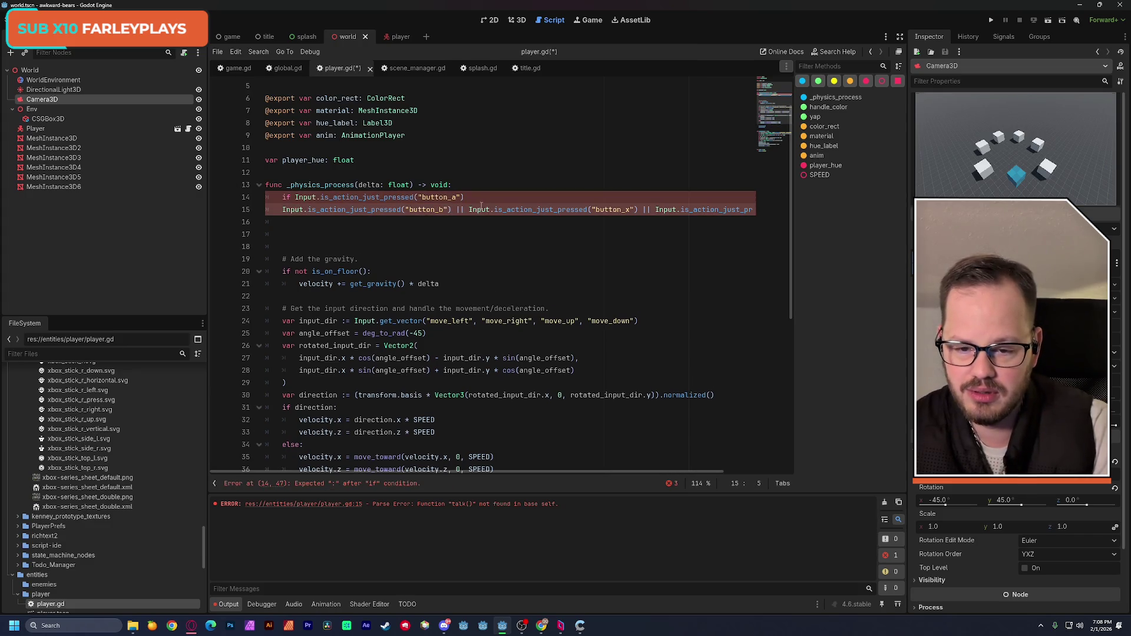
pyautogui.hotkey('ctrl', 'x')
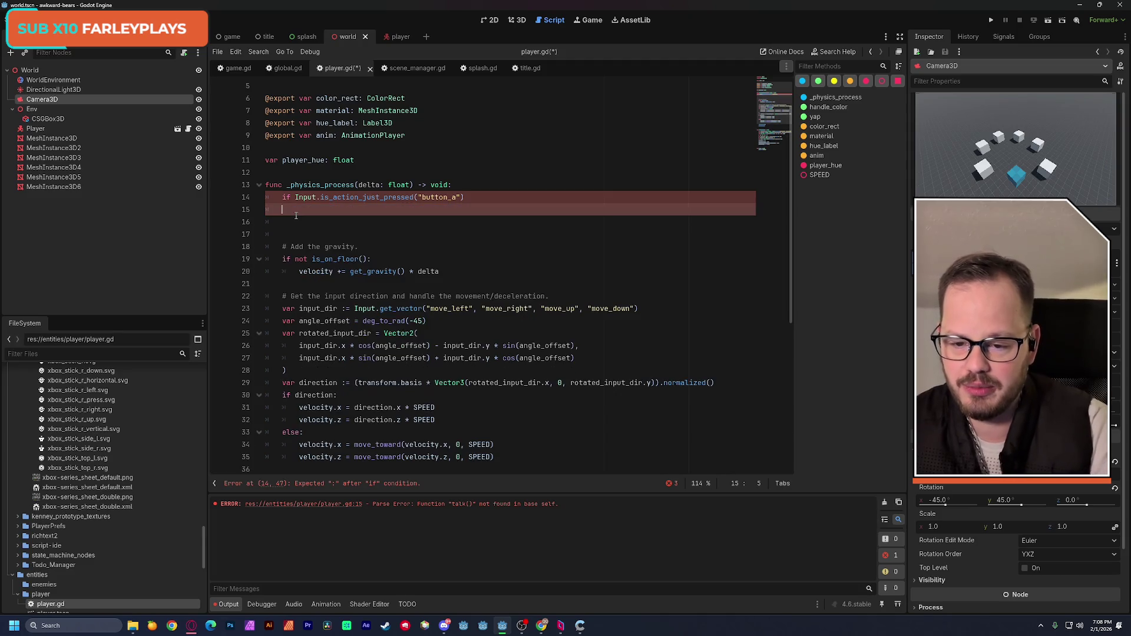
pyautogui.click(474, 198)
pyautogui.write(':')
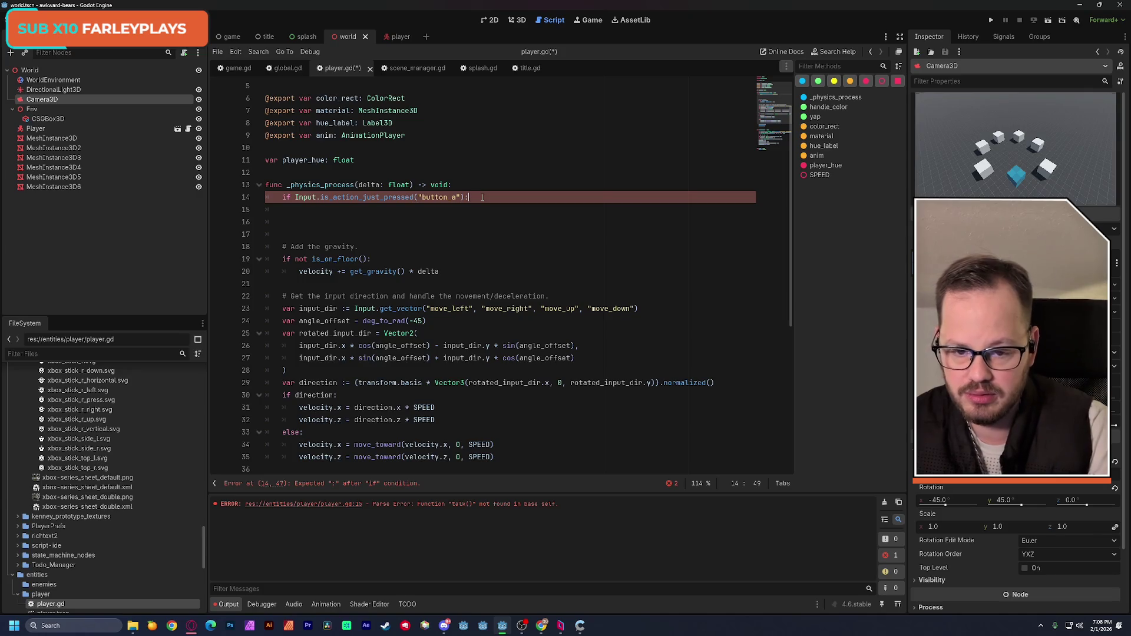
# Add yap("button_a") on the indented line beneath the button_a condition.
pyautogui.press('Return')
pyautogui.write('yap')
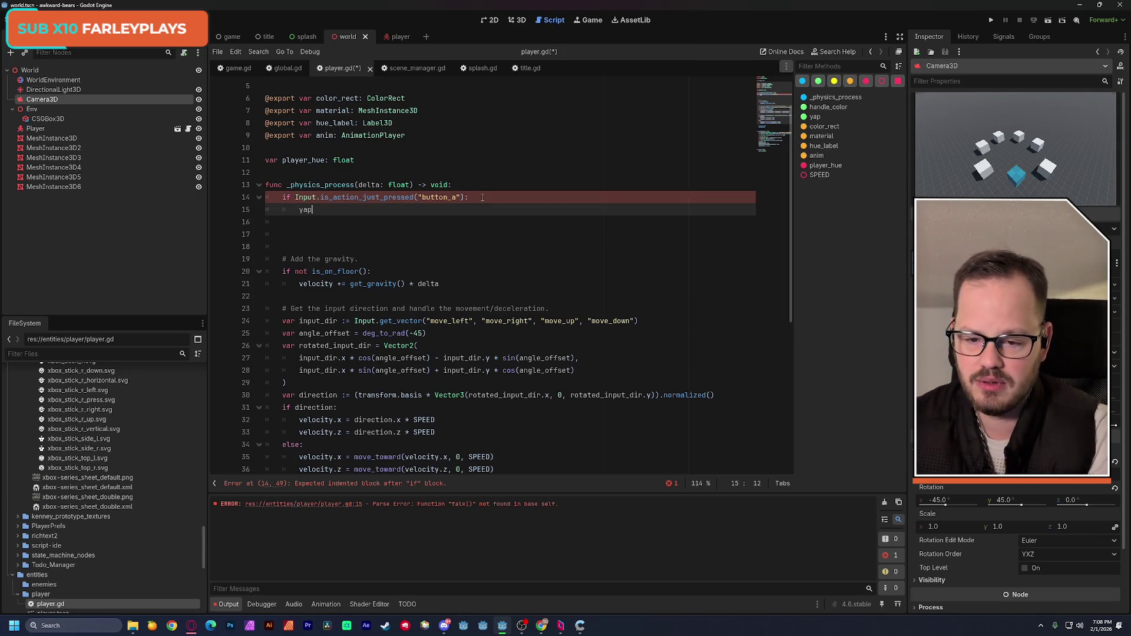
pyautogui.write('(')
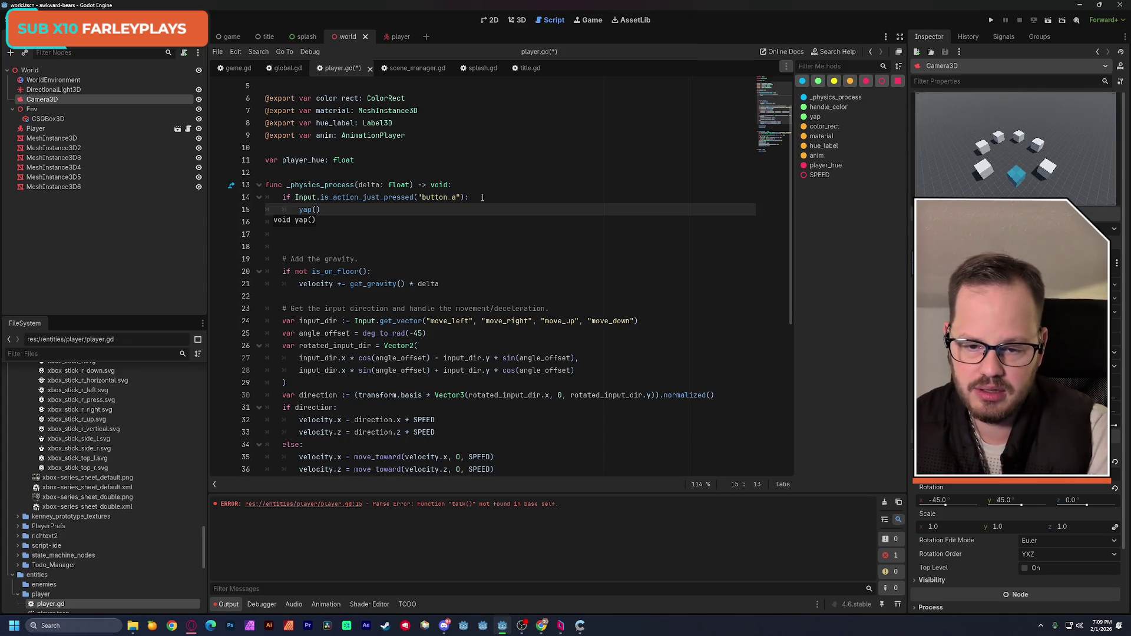
pyautogui.doubleClick(439, 197)
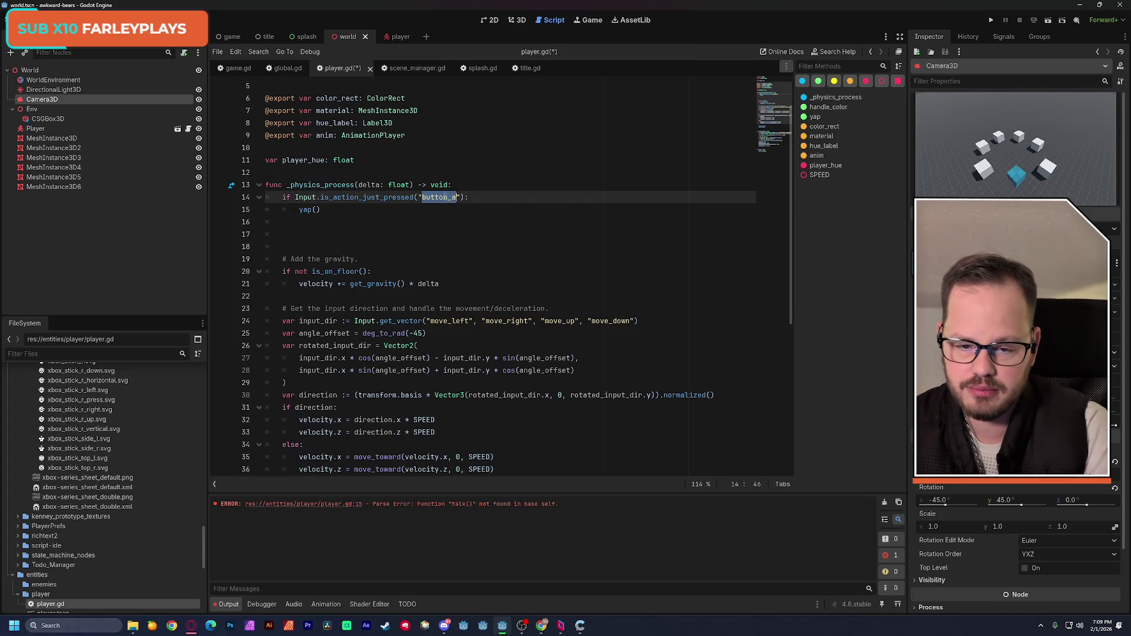
pyautogui.hotkey('ctrl', 'c')
pyautogui.click(316, 210)
pyautogui.write('"')
pyautogui.hotkey('ctrl', 'v')
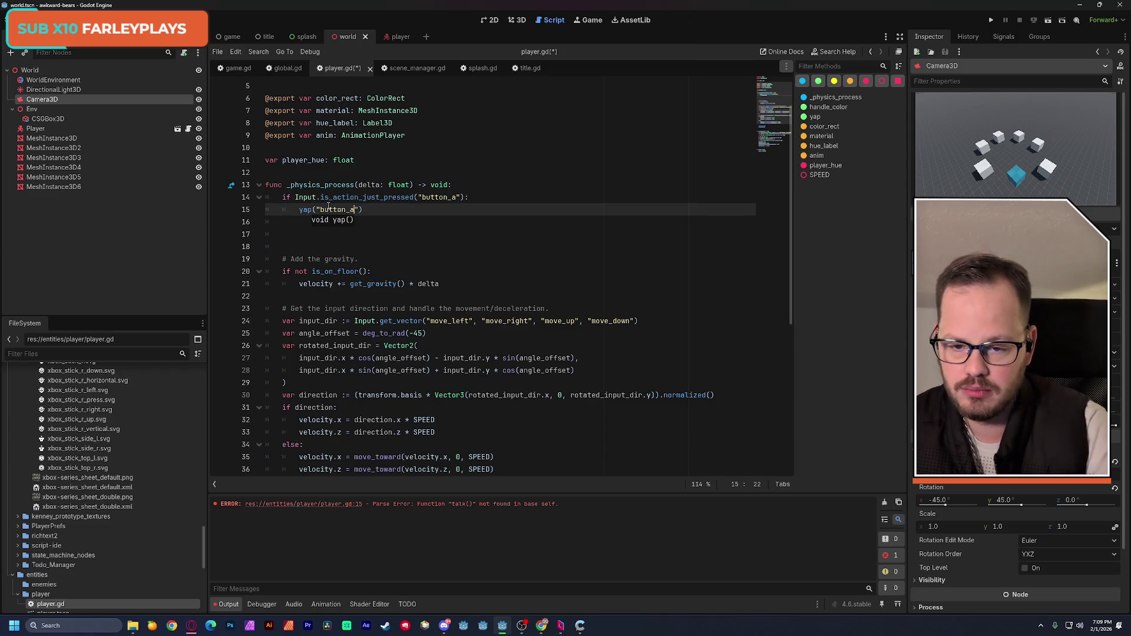
# Copy the button_a if block on lines 14–15.
pyautogui.moveTo(283, 197); pyautogui.dragTo(371, 209)
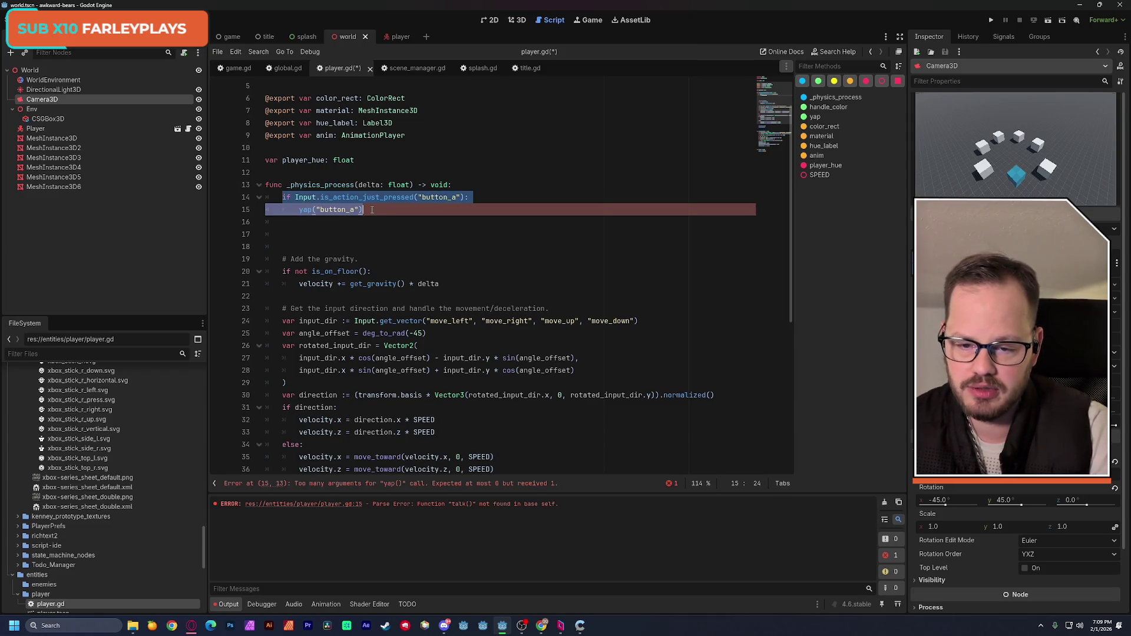
pyautogui.hotkey('ctrl', 'c')
pyautogui.click(394, 210)
# Paste three copies of the button_a if block below the original.
pyautogui.press('Return')
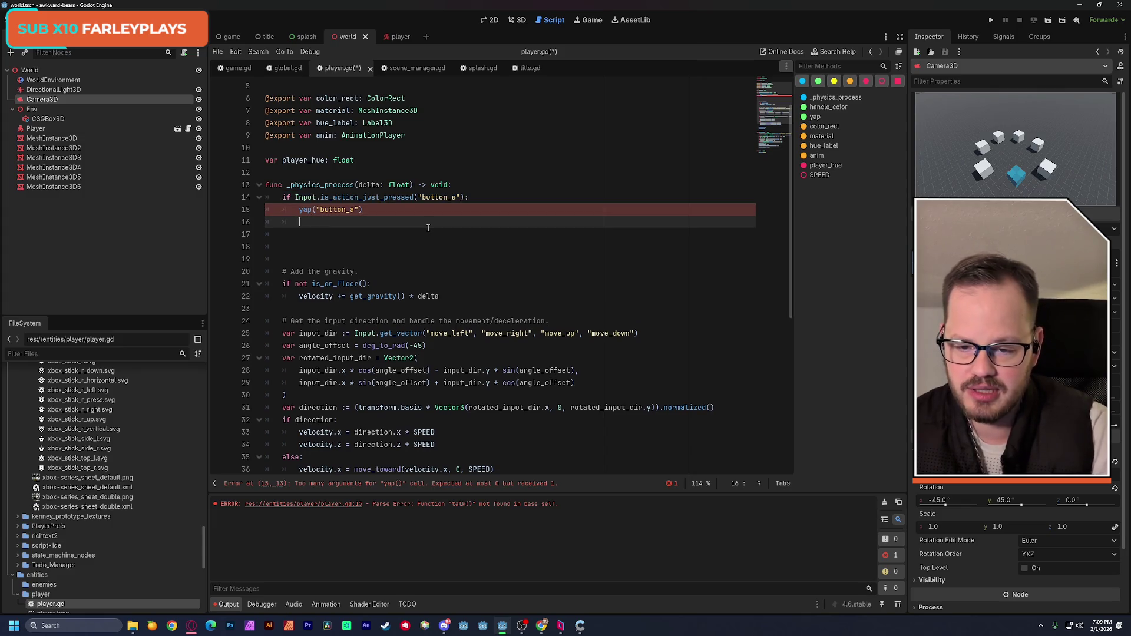
pyautogui.hotkey('ctrl', 'v')
pyautogui.press('Return')
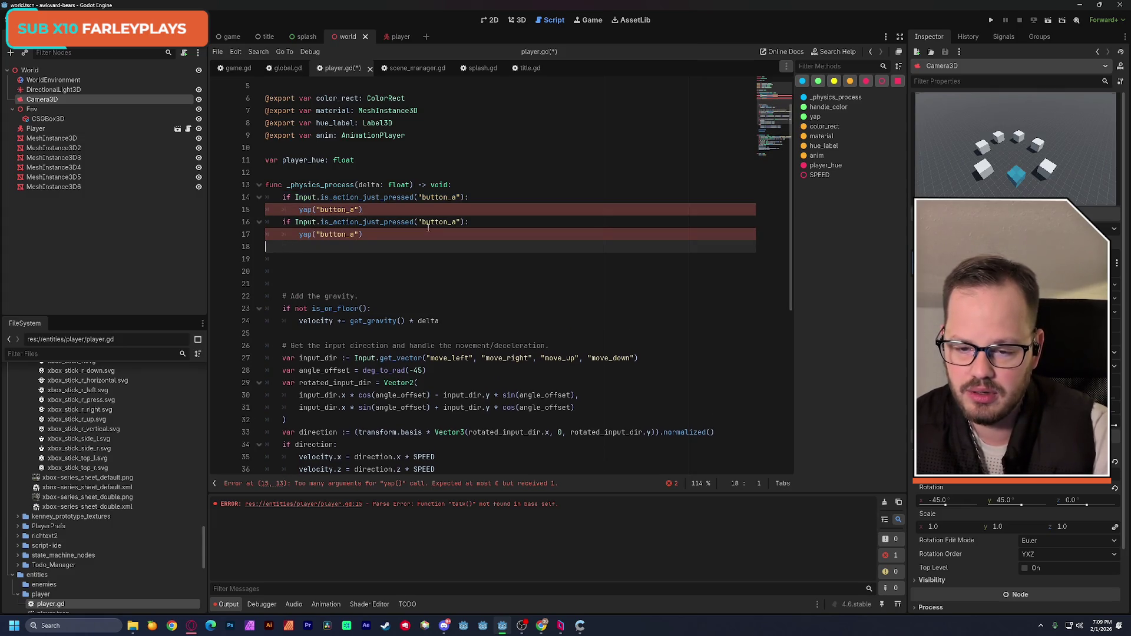
pyautogui.press('BackSpace')
pyautogui.press('Return')
pyautogui.hotkey('ctrl', 'v')
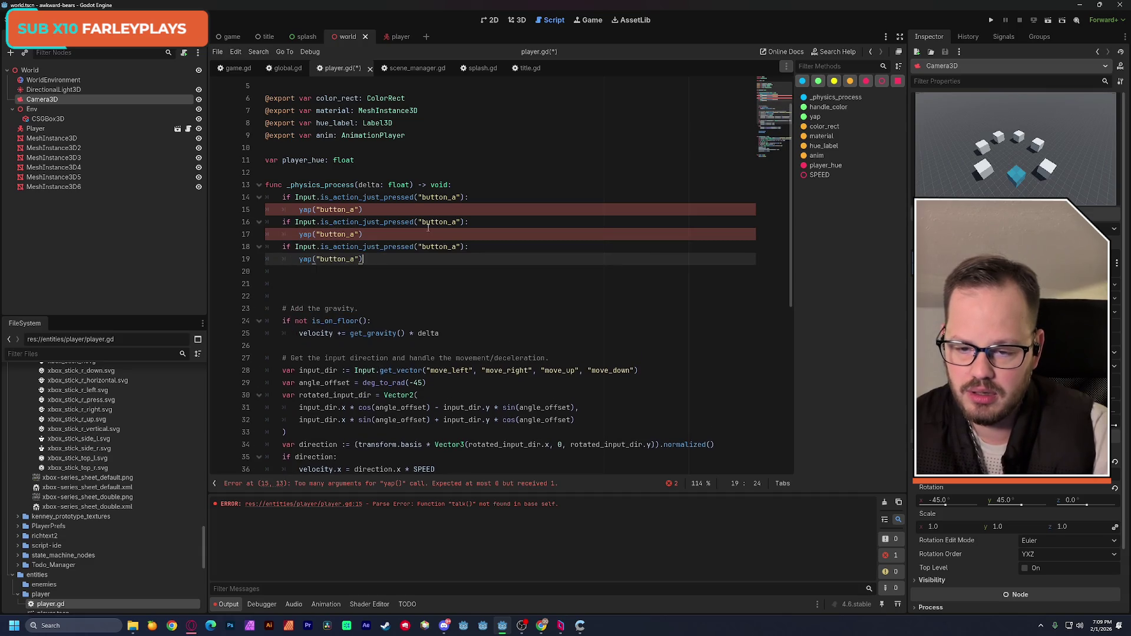
pyautogui.press('Return')
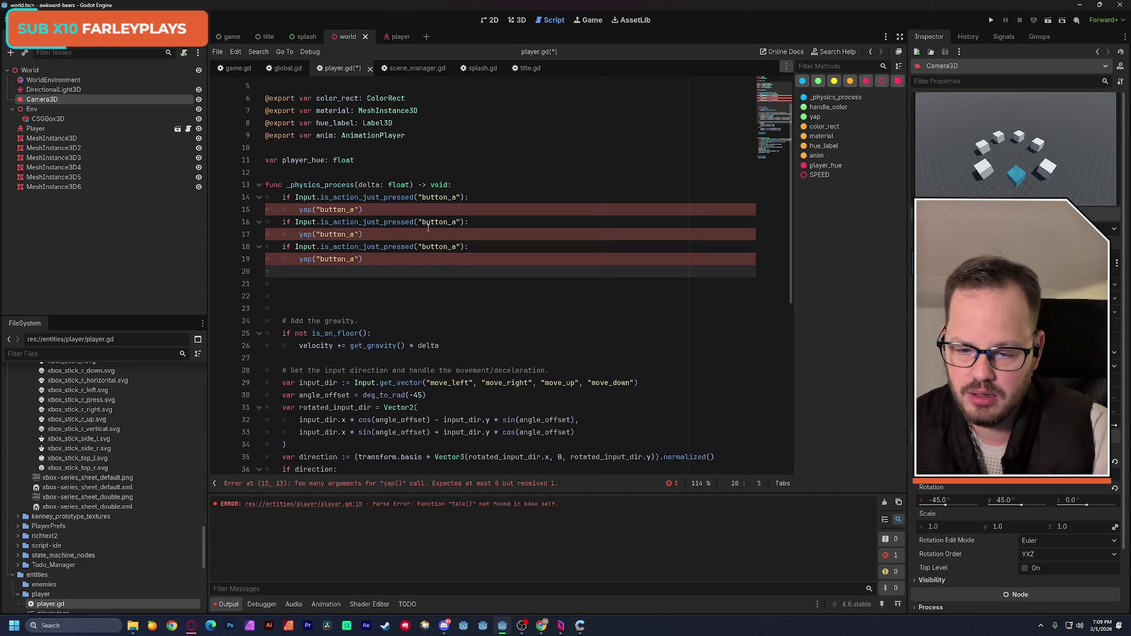
pyautogui.hotkey('ctrl', 'v')
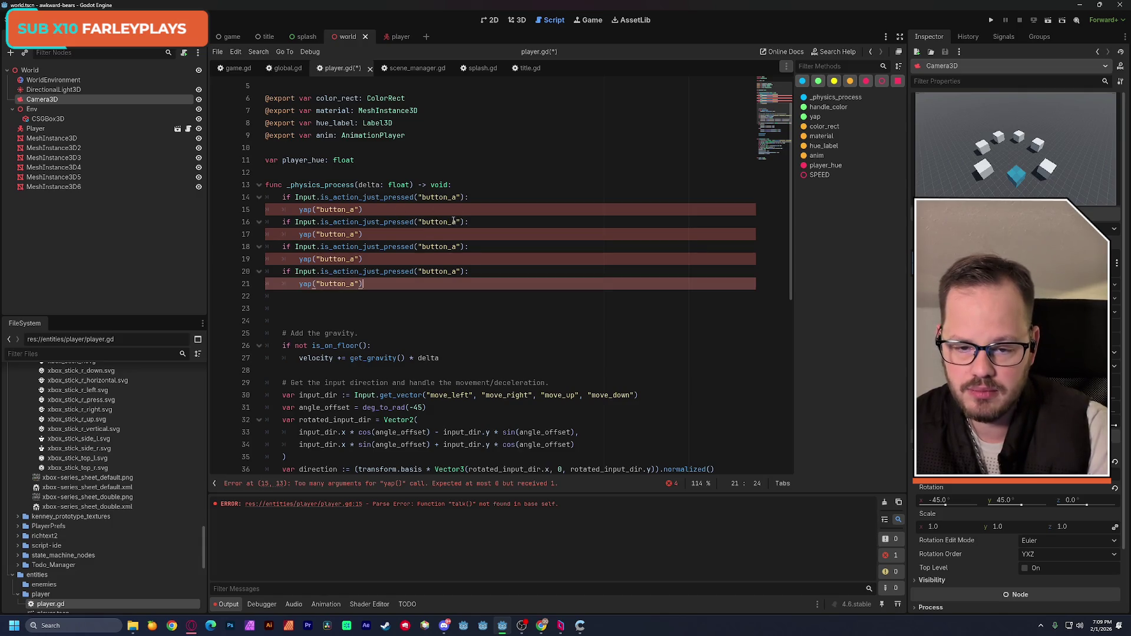
# Rename the copies to button_b, button_x and button_y in both conditions and yap calls, then save.
pyautogui.click(453, 222)
pyautogui.write('b')
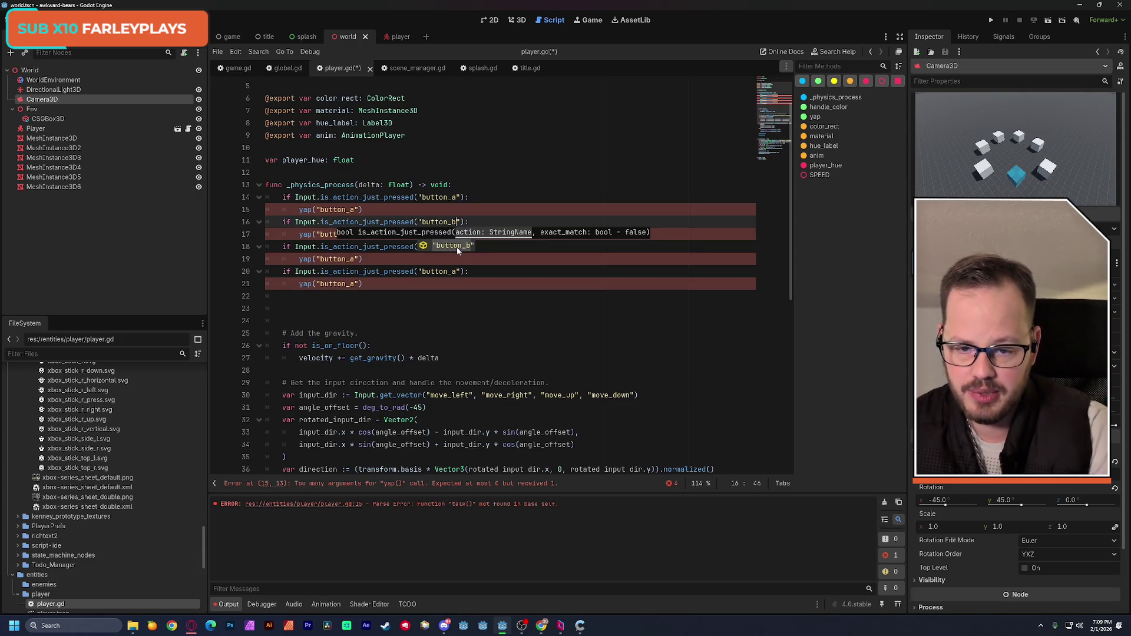
pyautogui.click(454, 271)
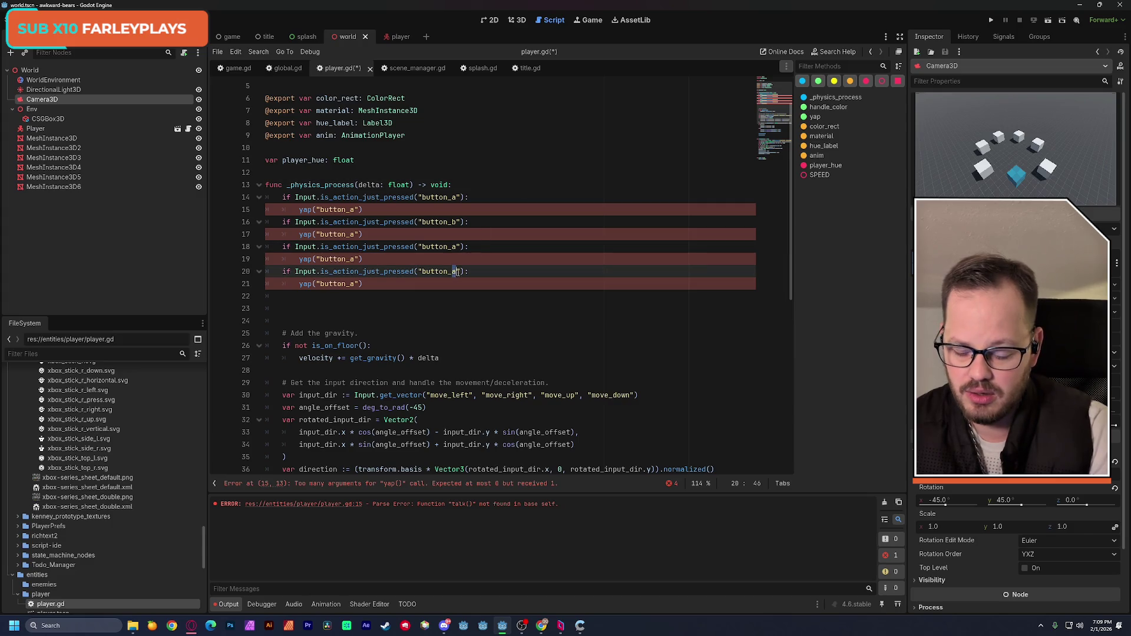
pyautogui.press('BackSpace')
pyautogui.write('y')
pyautogui.click(505, 188)
pyautogui.moveTo(456, 247); pyautogui.dragTo(452, 247)
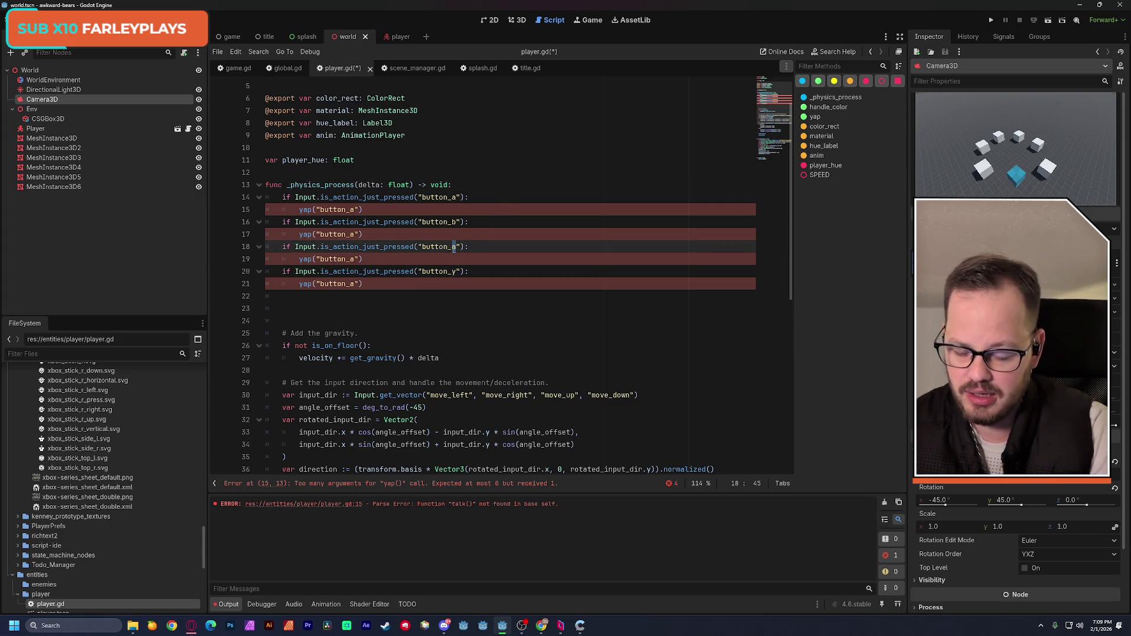
pyautogui.write('x')
pyautogui.click(352, 235)
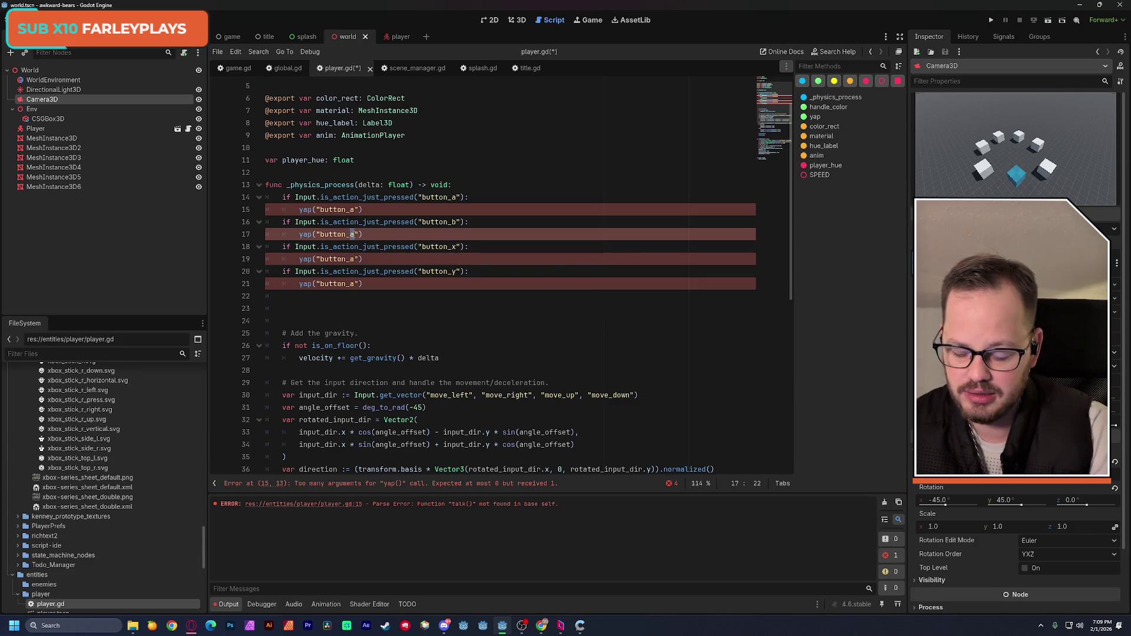
pyautogui.write('b')
pyautogui.moveTo(356, 259); pyautogui.dragTo(352, 284)
pyautogui.write('y')
pyautogui.write('x')
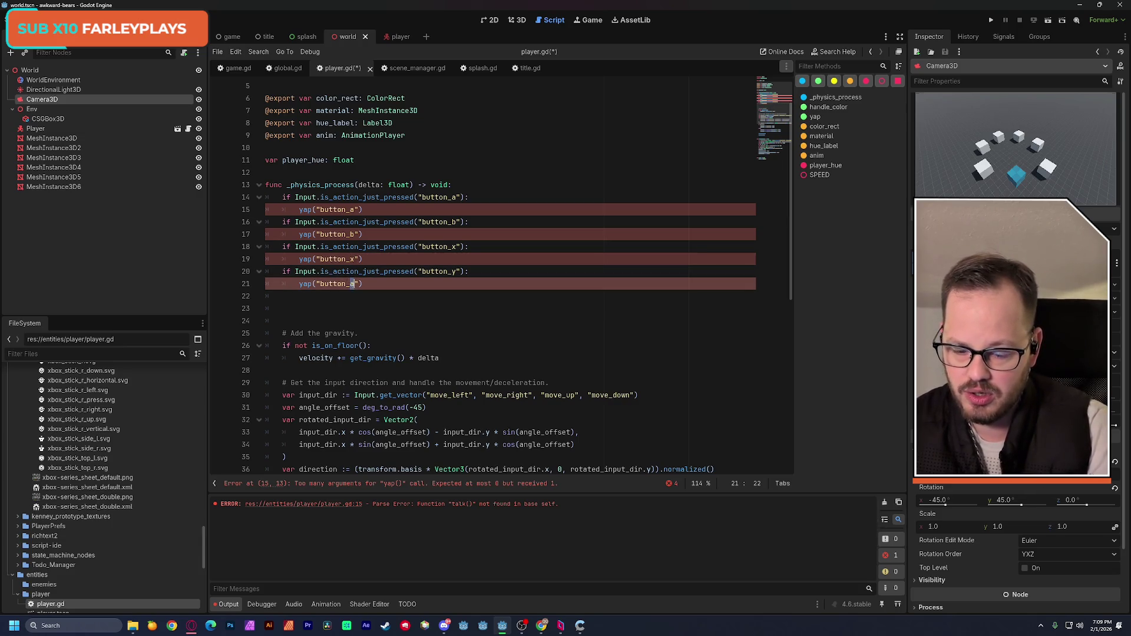
pyautogui.write('y')
pyautogui.click(538, 139)
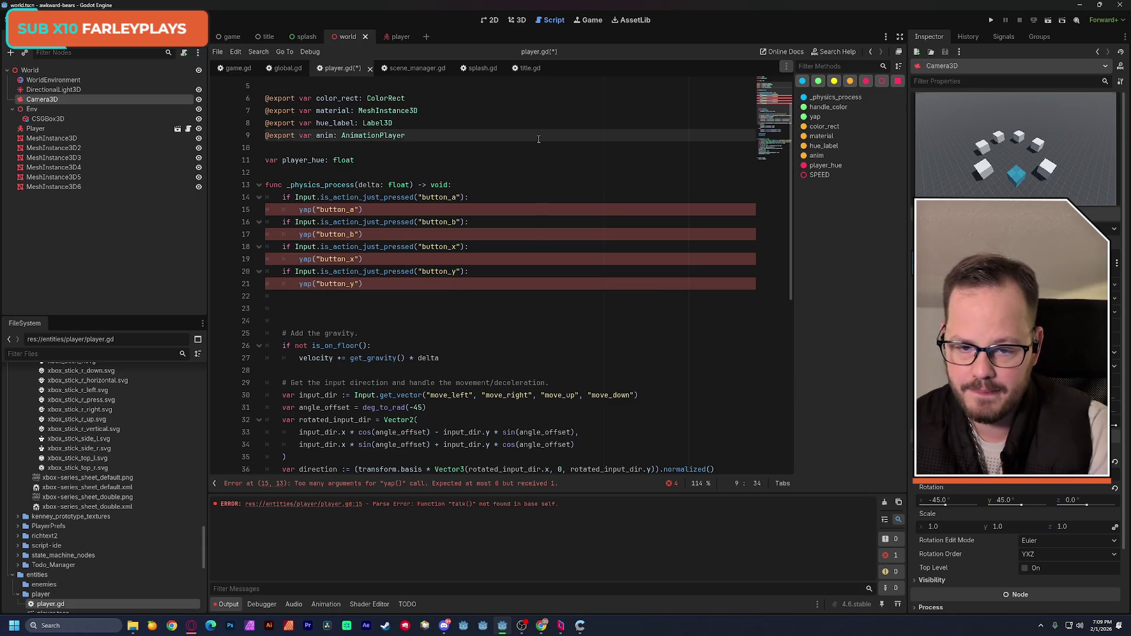
pyautogui.hotkey('ctrl', 's')
# Give the yap function a button: String parameter and save player.gd.
pyautogui.scroll(-5, 513, 239)
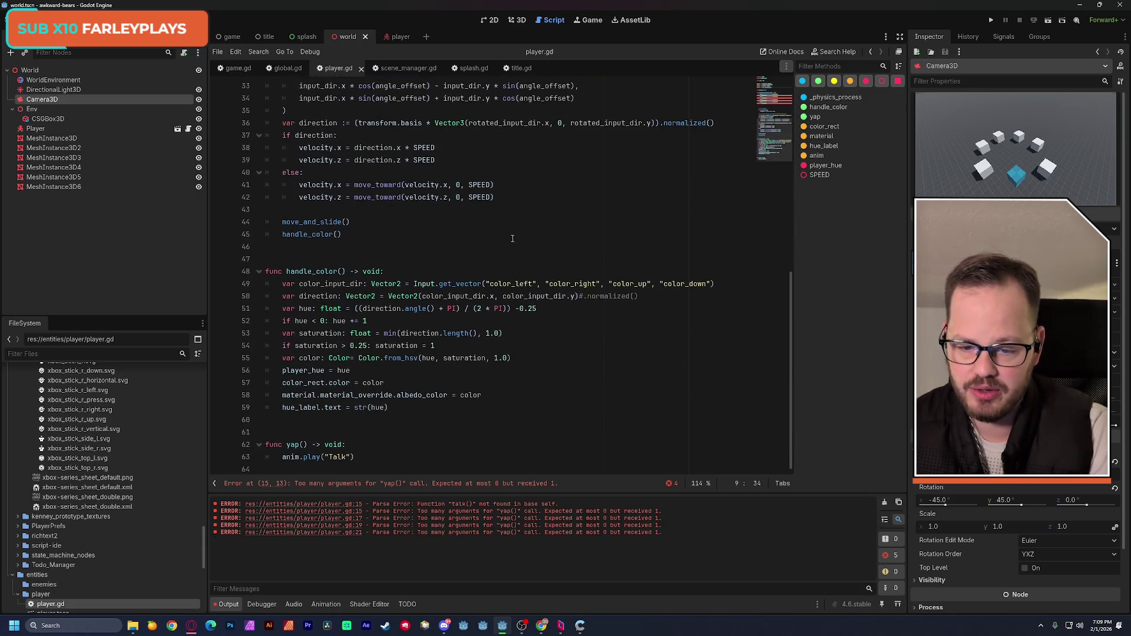
pyautogui.click(304, 446)
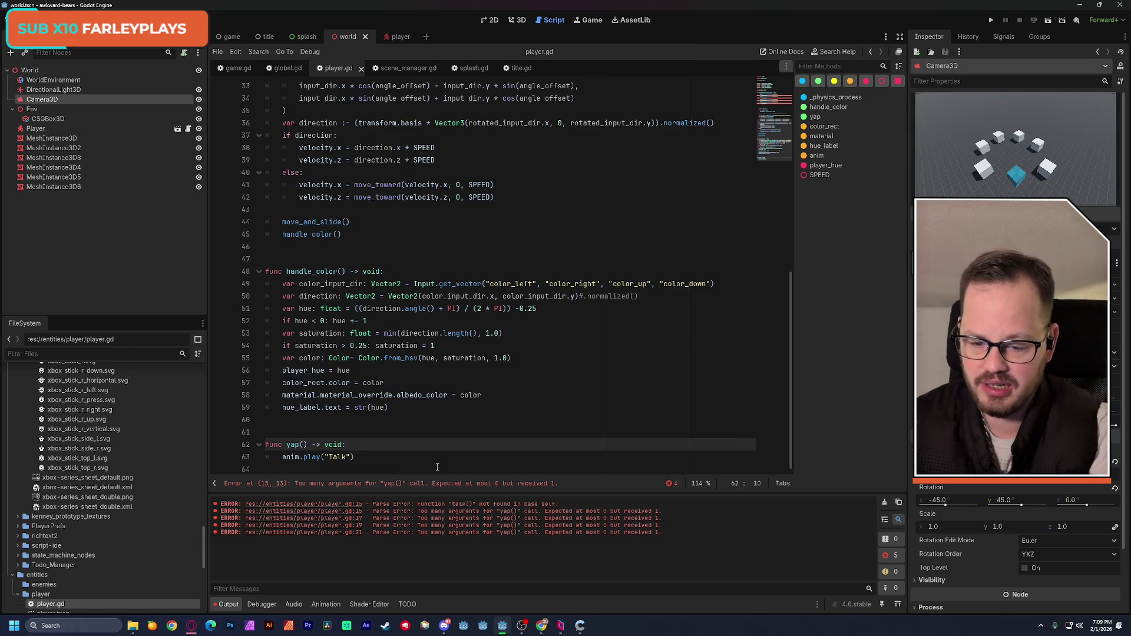
pyautogui.write('but')
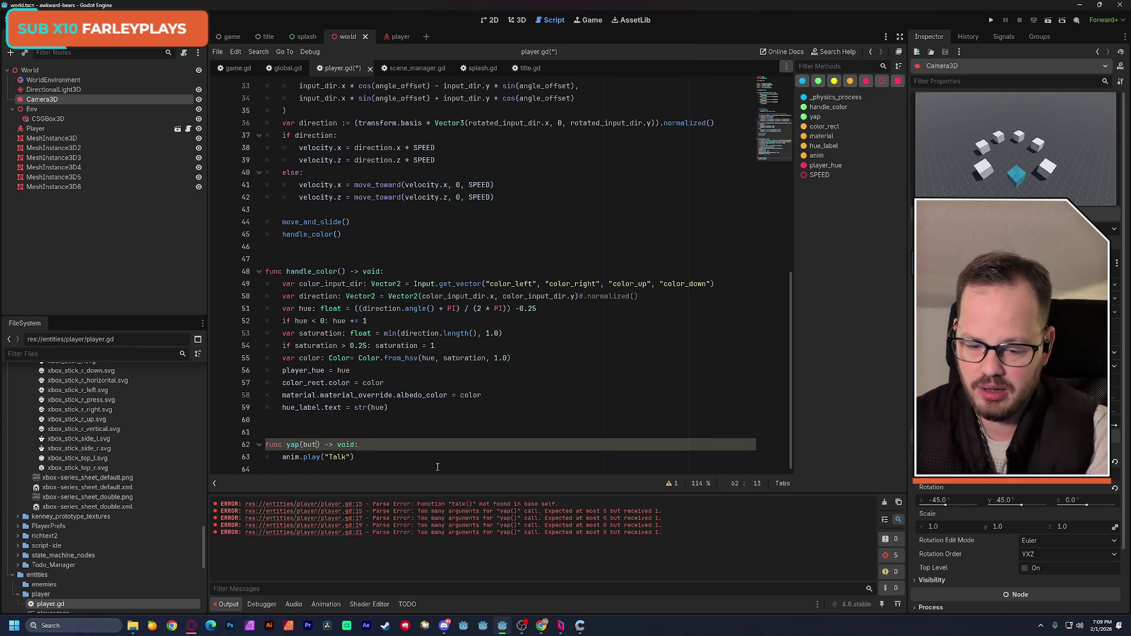
pyautogui.write('ton: st')
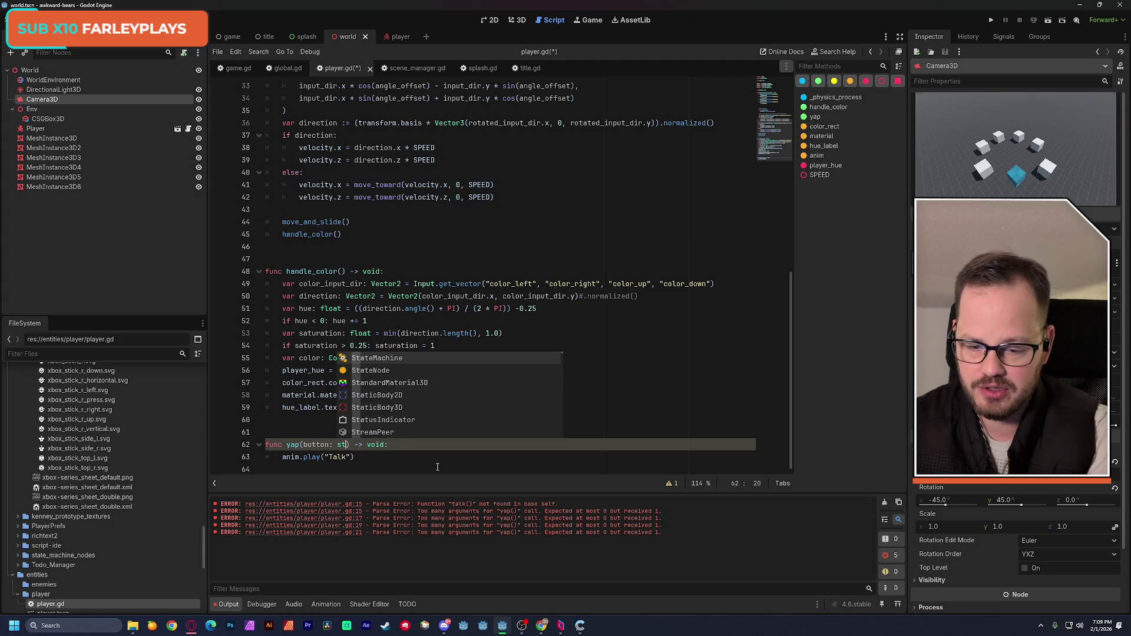
pyautogui.write('rin')
pyautogui.press('Return')
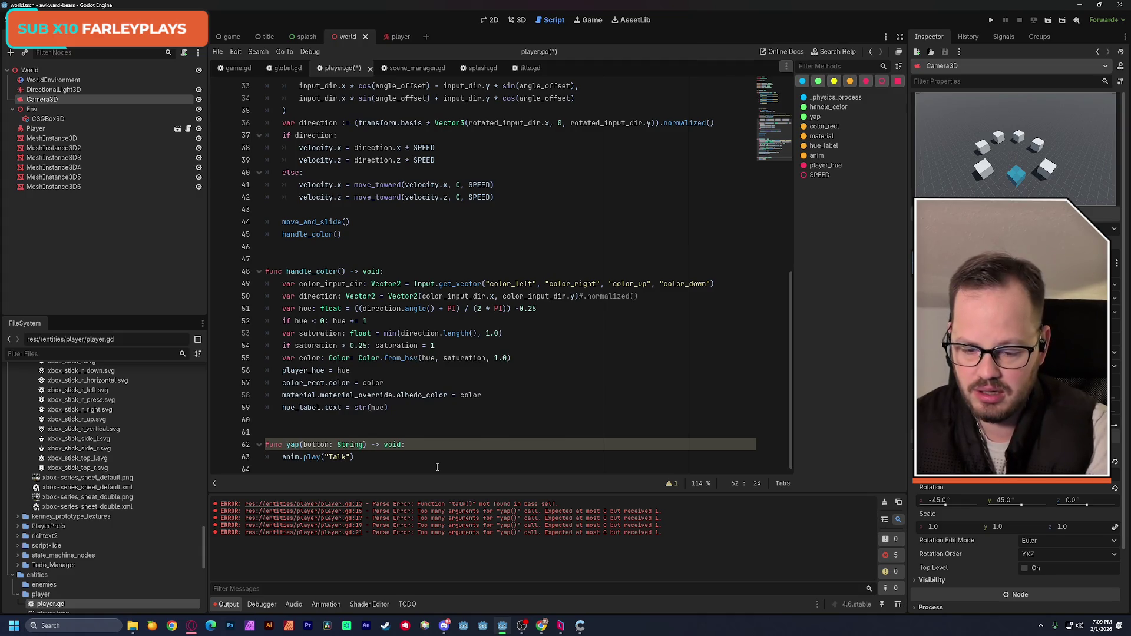
pyautogui.click(532, 358)
pyautogui.hotkey('ctrl', 's')
# Open a blank line inside yap, above anim.play("Talk").
pyautogui.scroll(10, 529, 365)
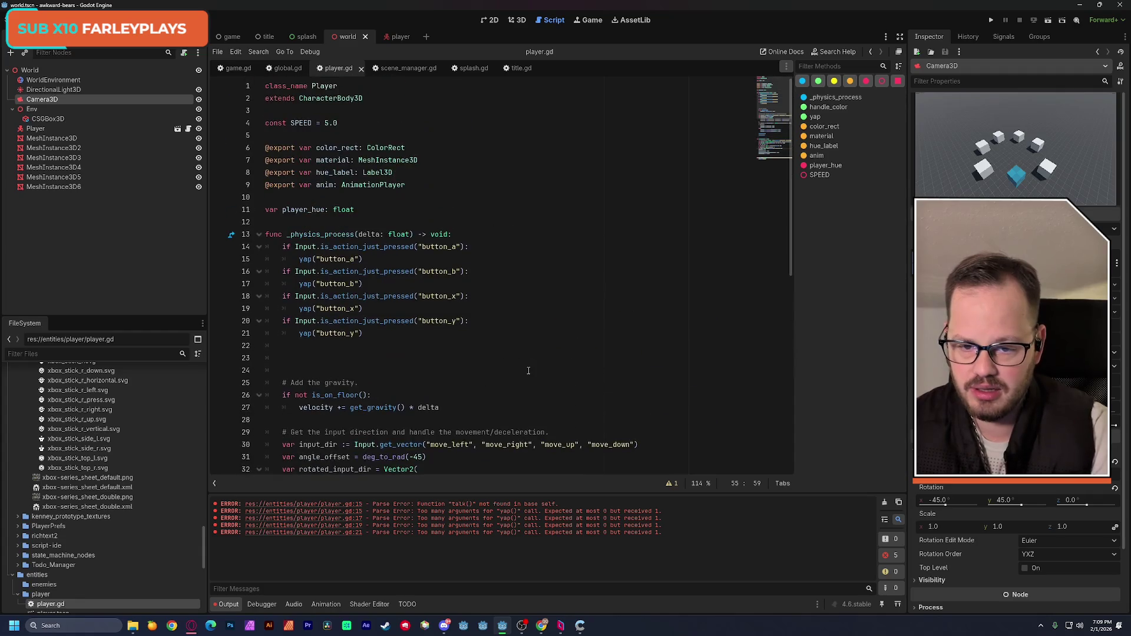
pyautogui.scroll(-10, 528, 371)
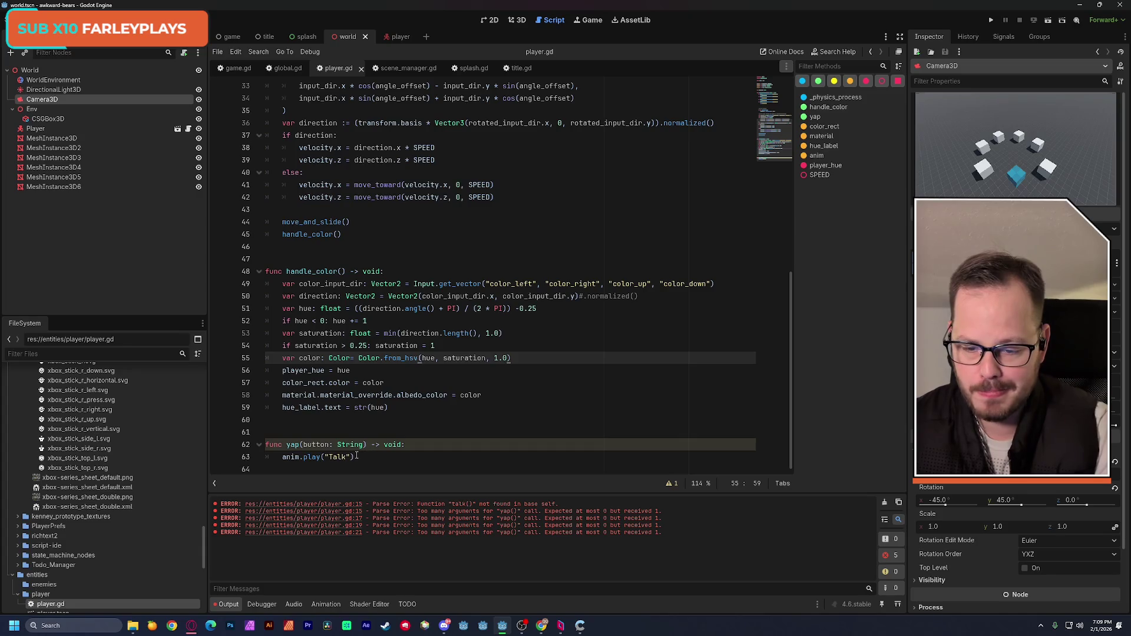
pyautogui.click(407, 444)
pyautogui.press('Return')
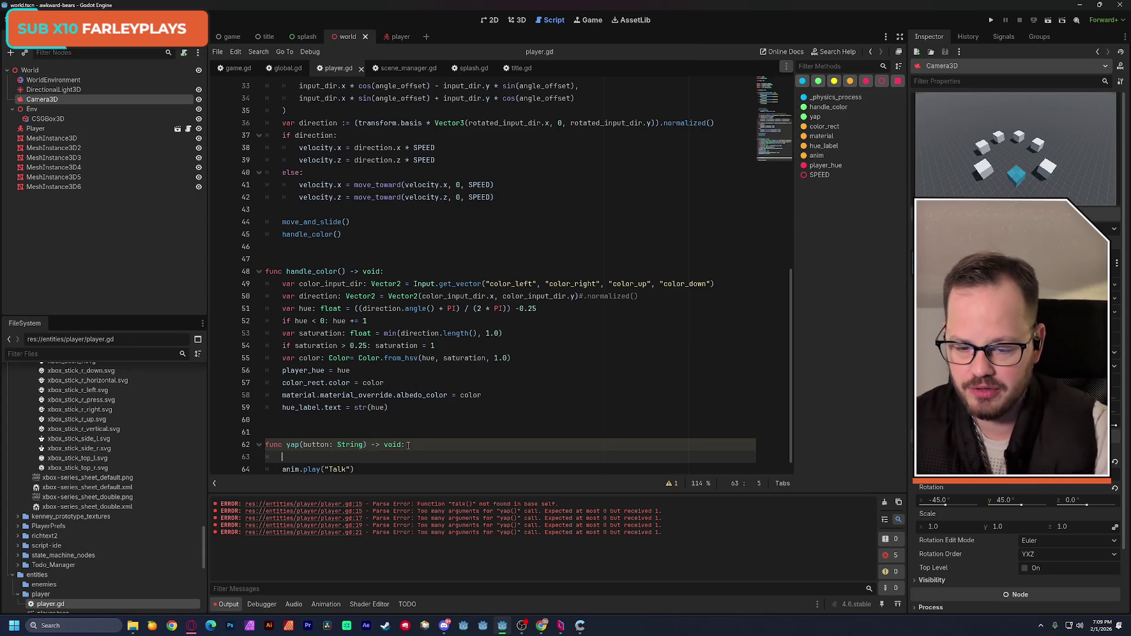
pyautogui.scroll(-1, 430, 383)
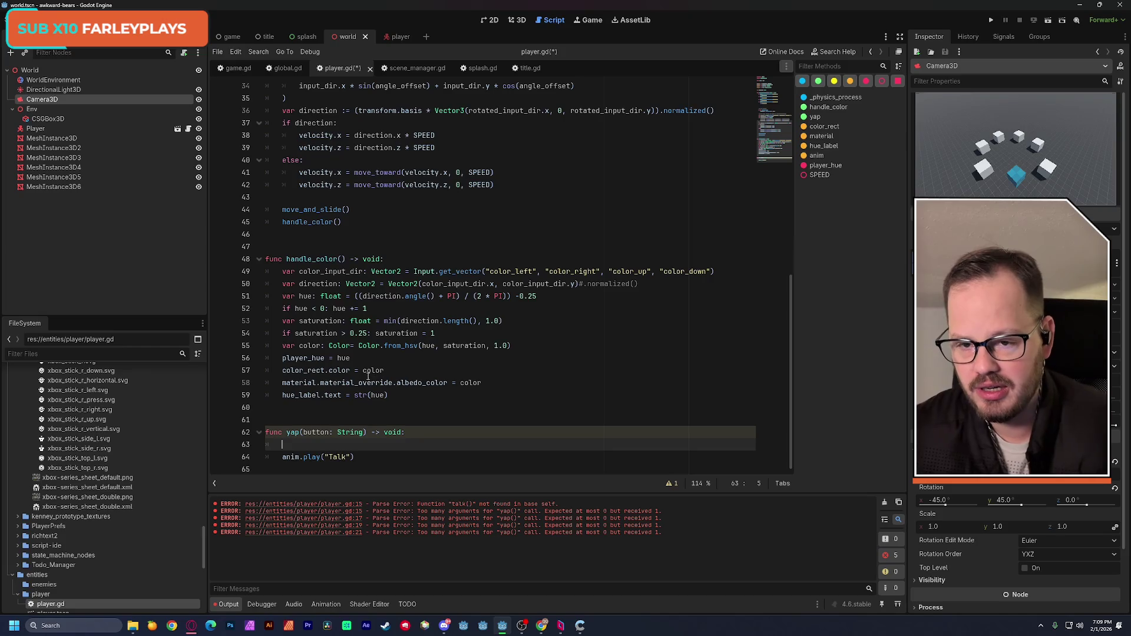
pyautogui.scroll(9, 396, 273)
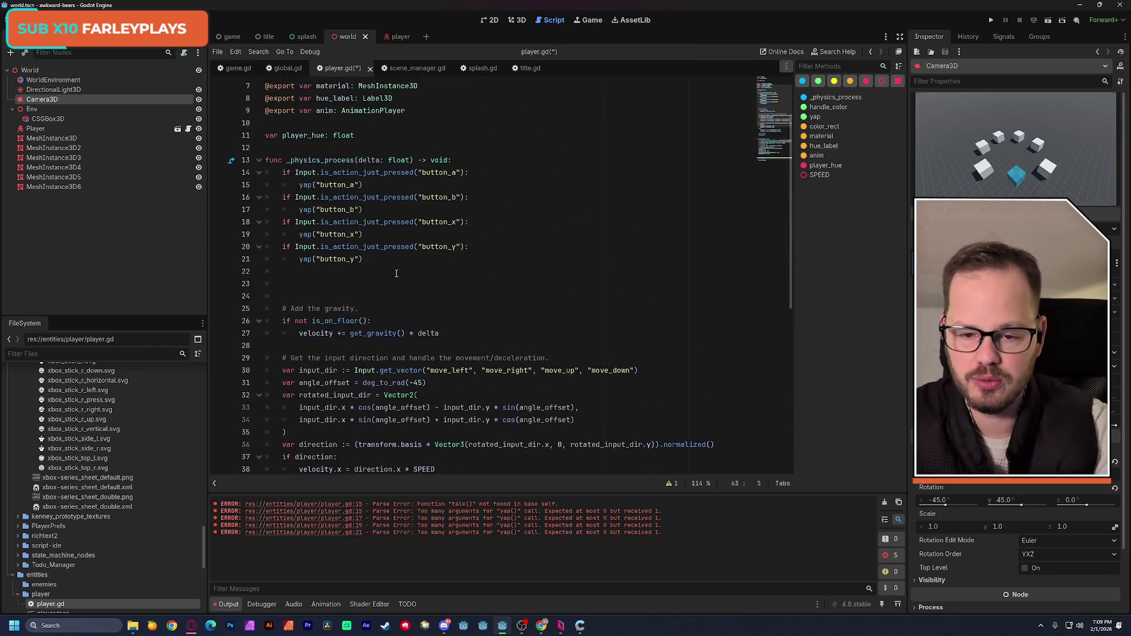
# Replace button_a, button_b, button_x and button_y in the yap calls with "A", "B", "X", "Y" and save.
pyautogui.doubleClick(339, 185)
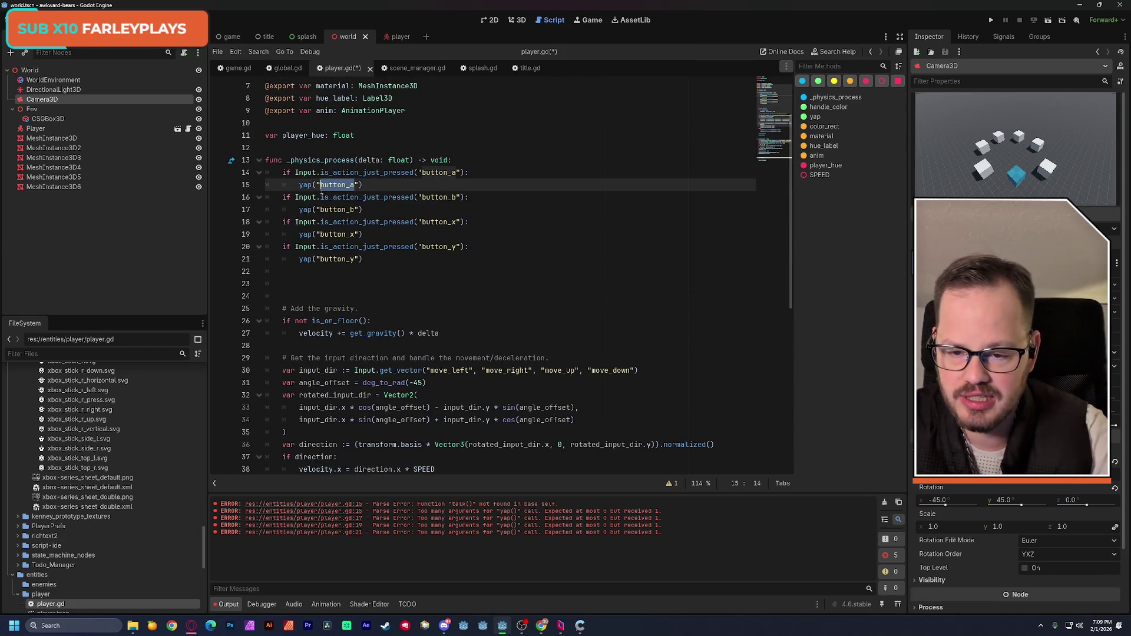
pyautogui.write('A')
pyautogui.doubleClick(352, 209)
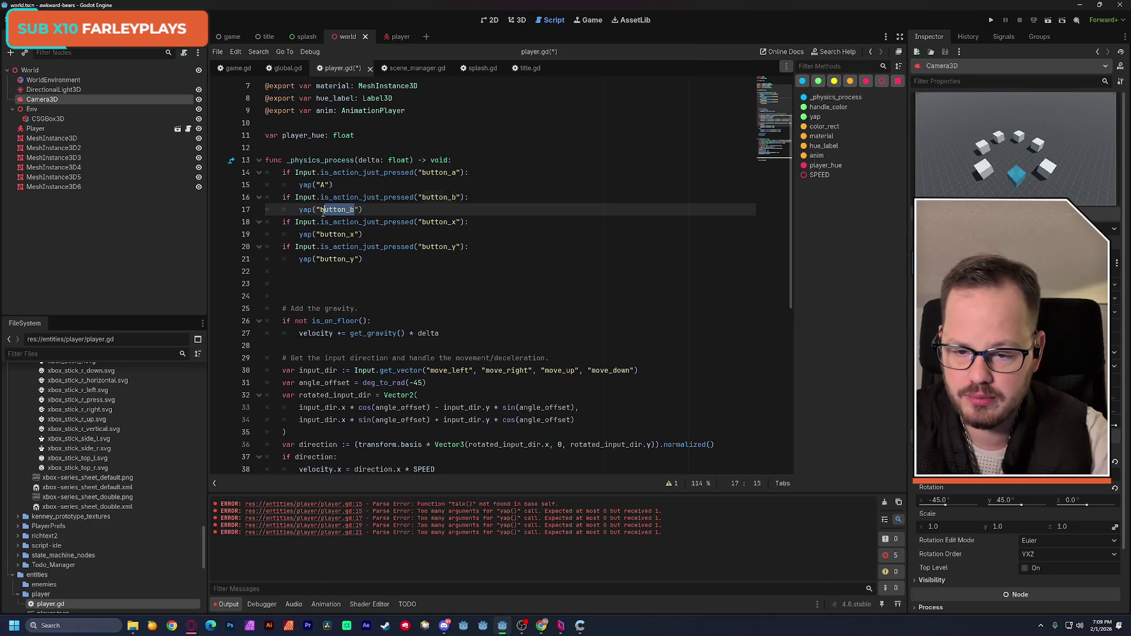
pyautogui.write('B')
pyautogui.click(324, 235)
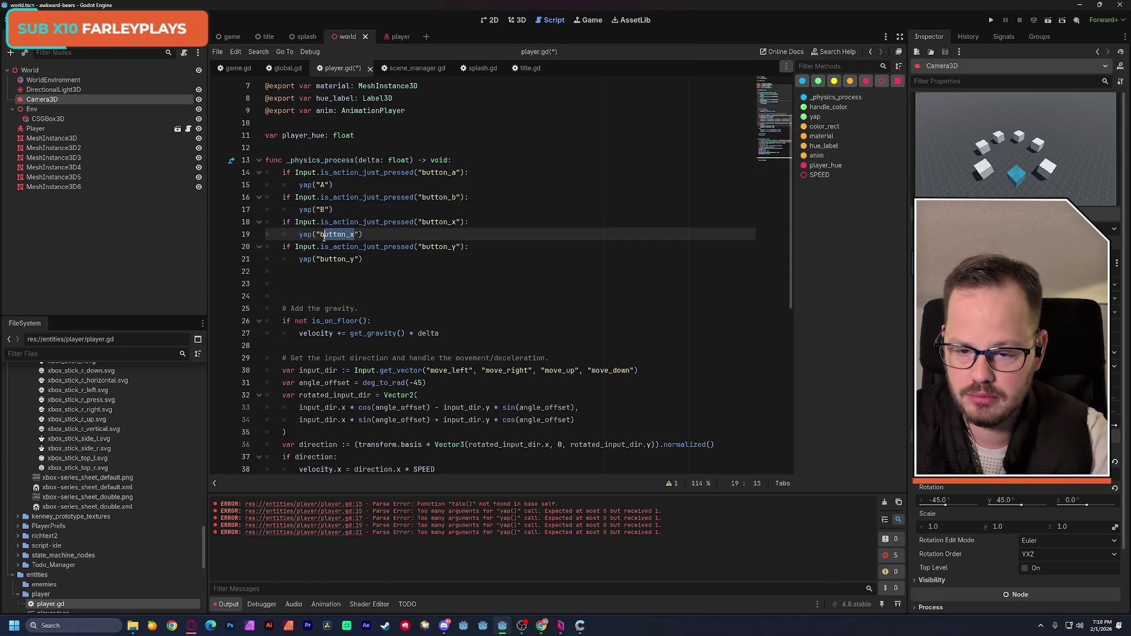
pyautogui.hotkey('ctrl', 'shift', 'Left')
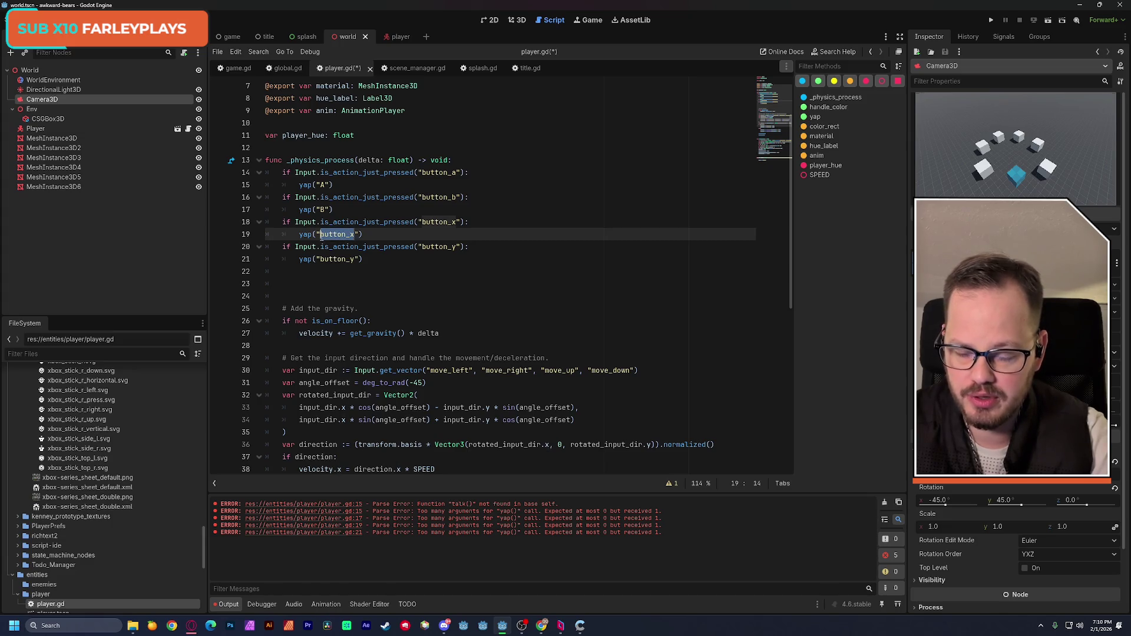
pyautogui.write('X')
pyautogui.click(355, 259)
pyautogui.hotkey('ctrl', 'shift', 'Left')
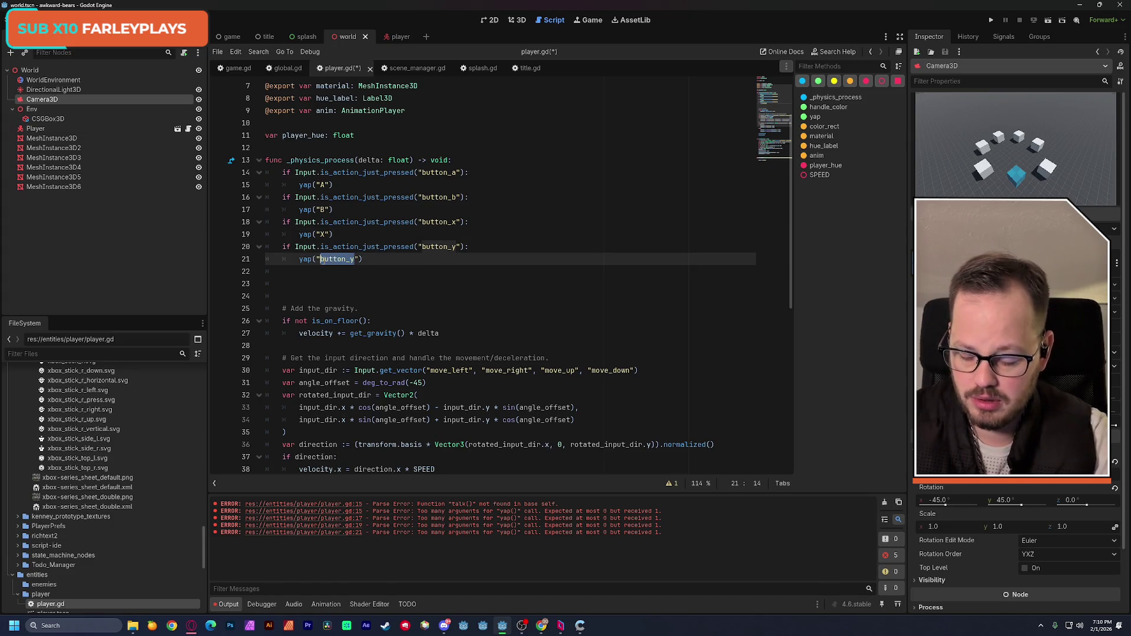
pyautogui.write('Y')
pyautogui.click(413, 185)
pyautogui.hotkey('ctrl', 's')
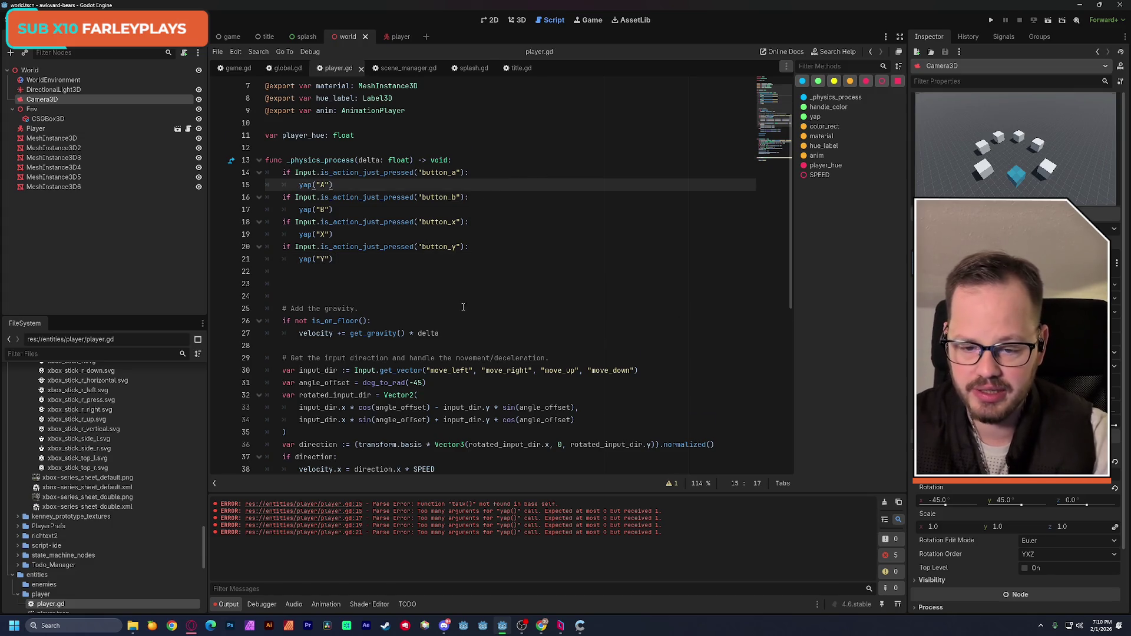
pyautogui.scroll(-7, 463, 306)
pyautogui.click(326, 448)
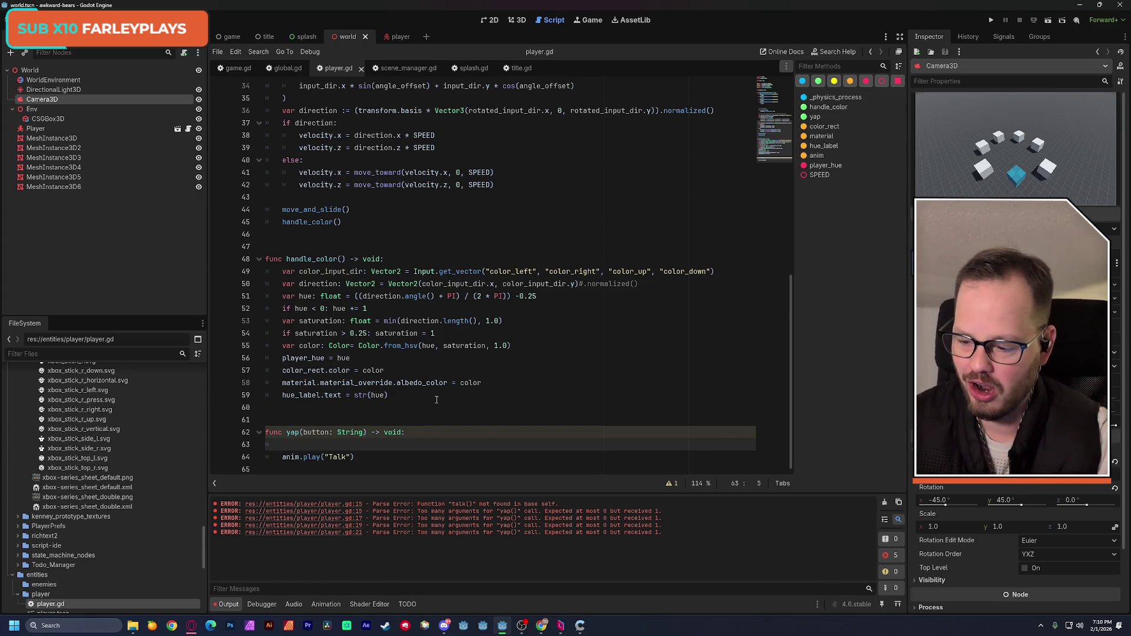
pyautogui.scroll(10, 470, 360)
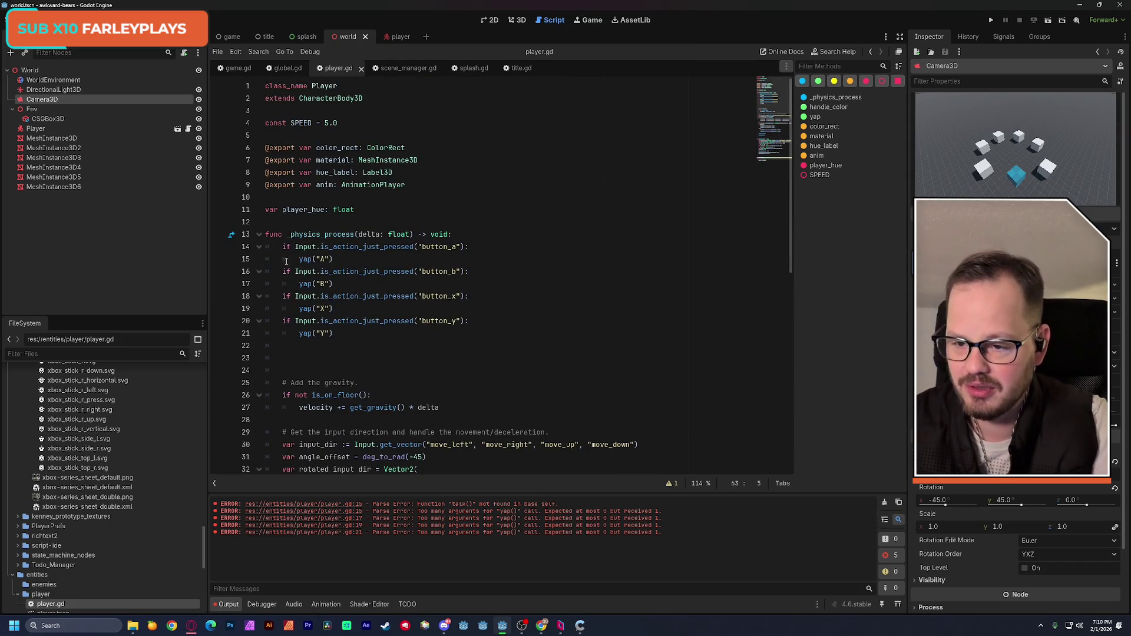
pyautogui.click(396, 36)
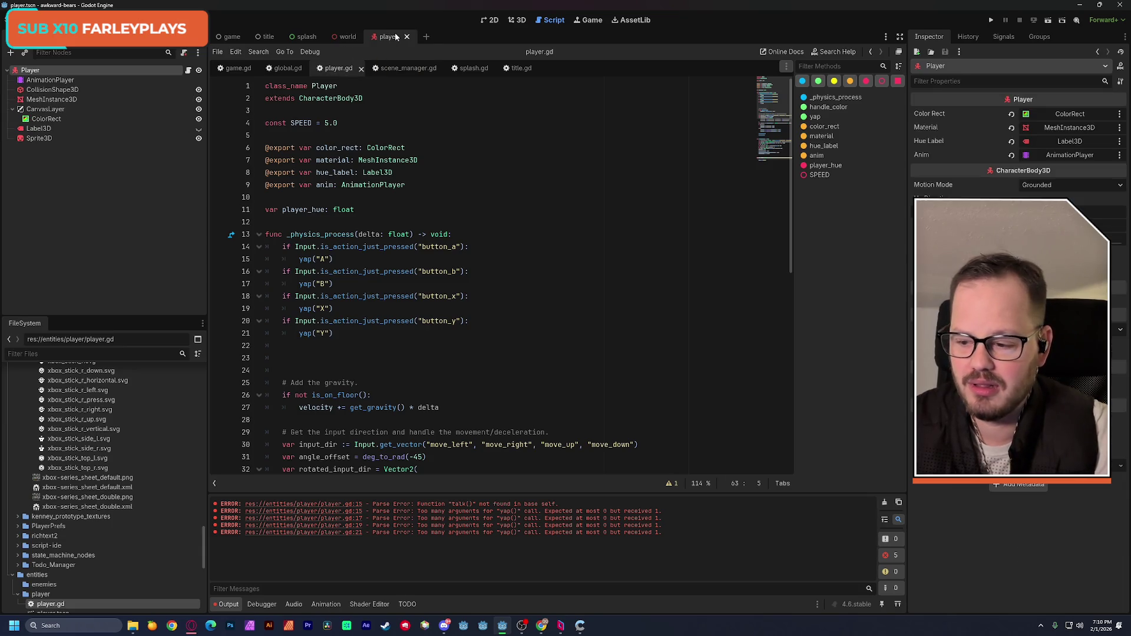
pyautogui.click(408, 172)
pyautogui.press('Return')
pyautogui.write('@')
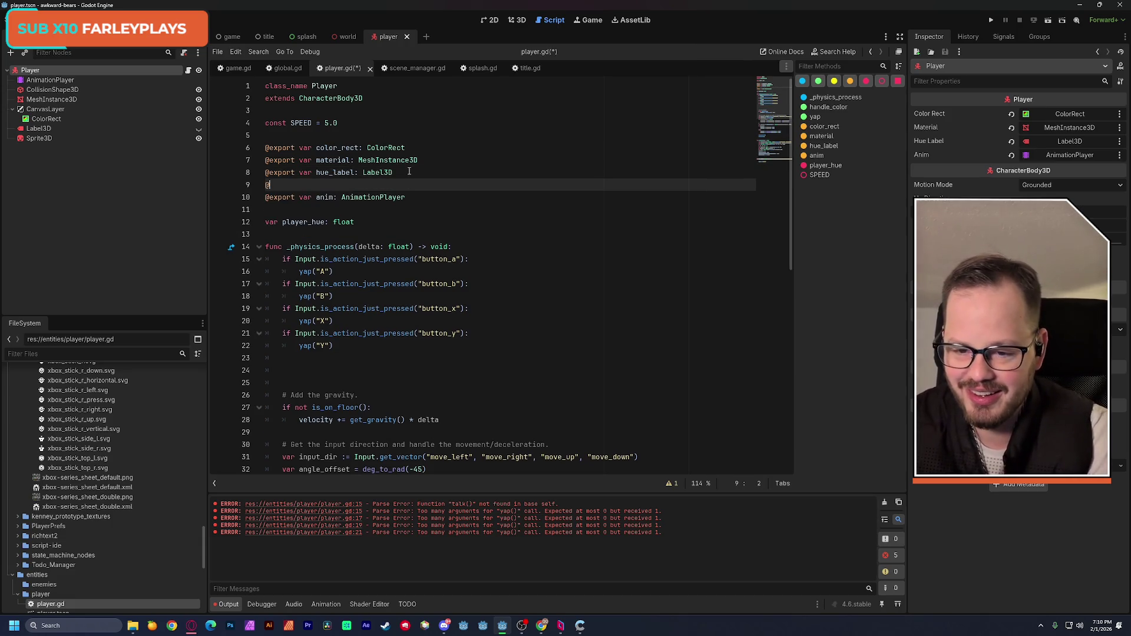
pyautogui.write('export var')
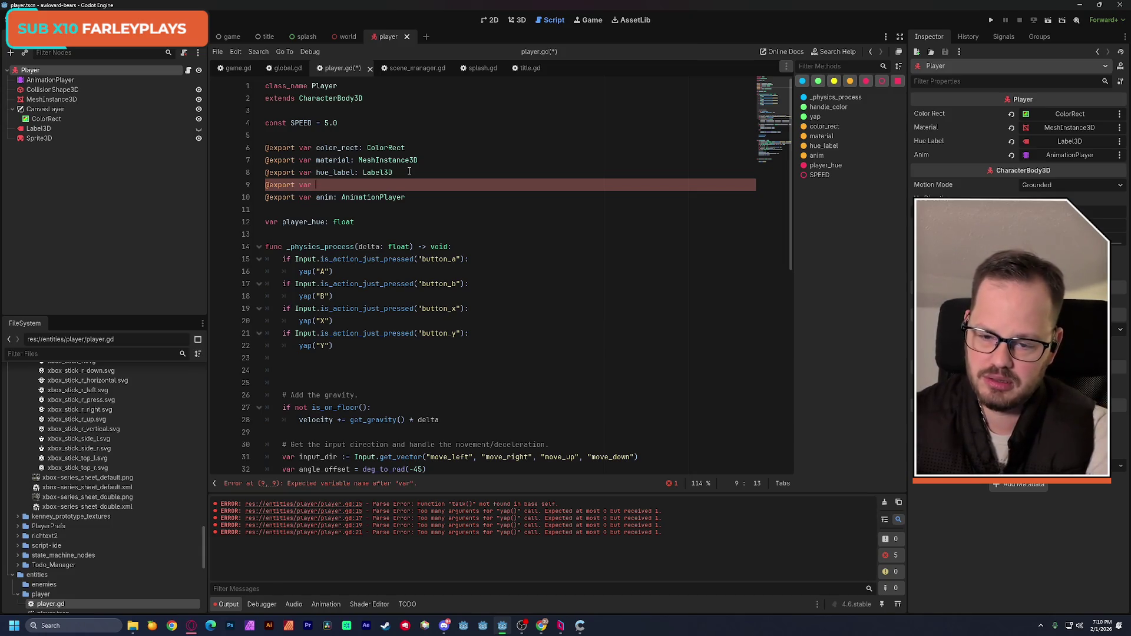
pyautogui.write('yap_')
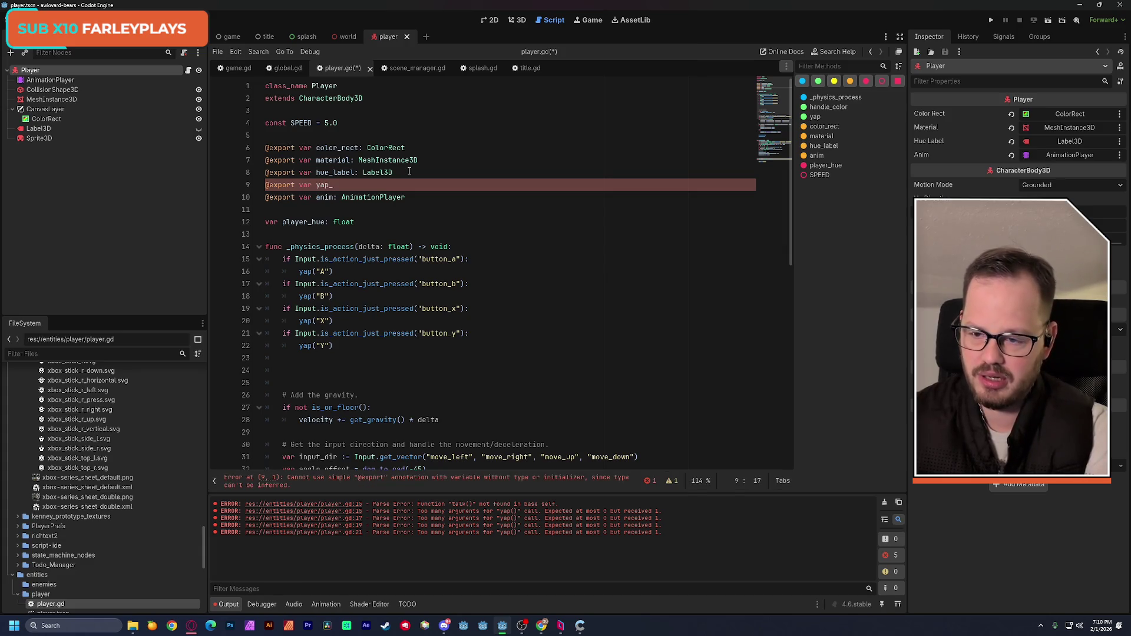
pyautogui.write('sprite')
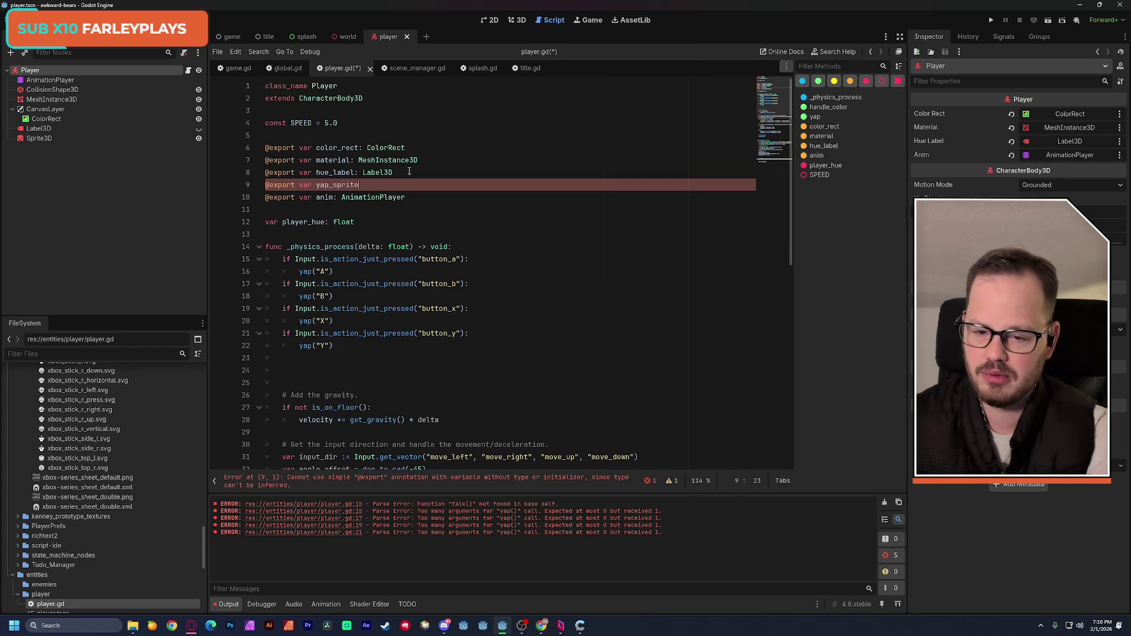
pyautogui.write(': sprit')
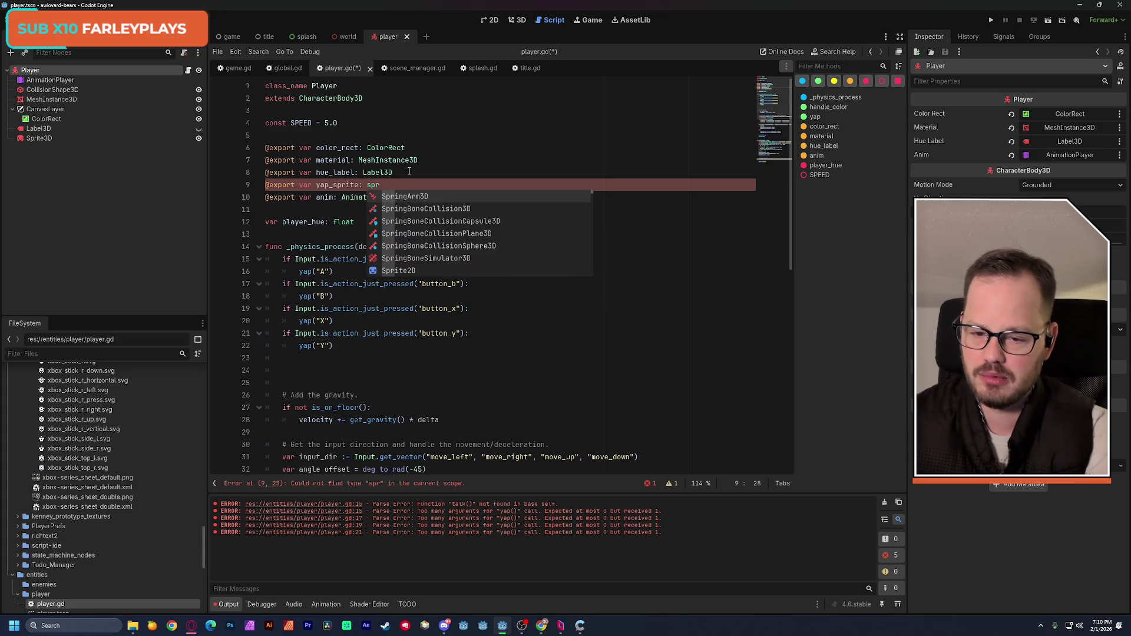
pyautogui.write('e')
pyautogui.press('Down')
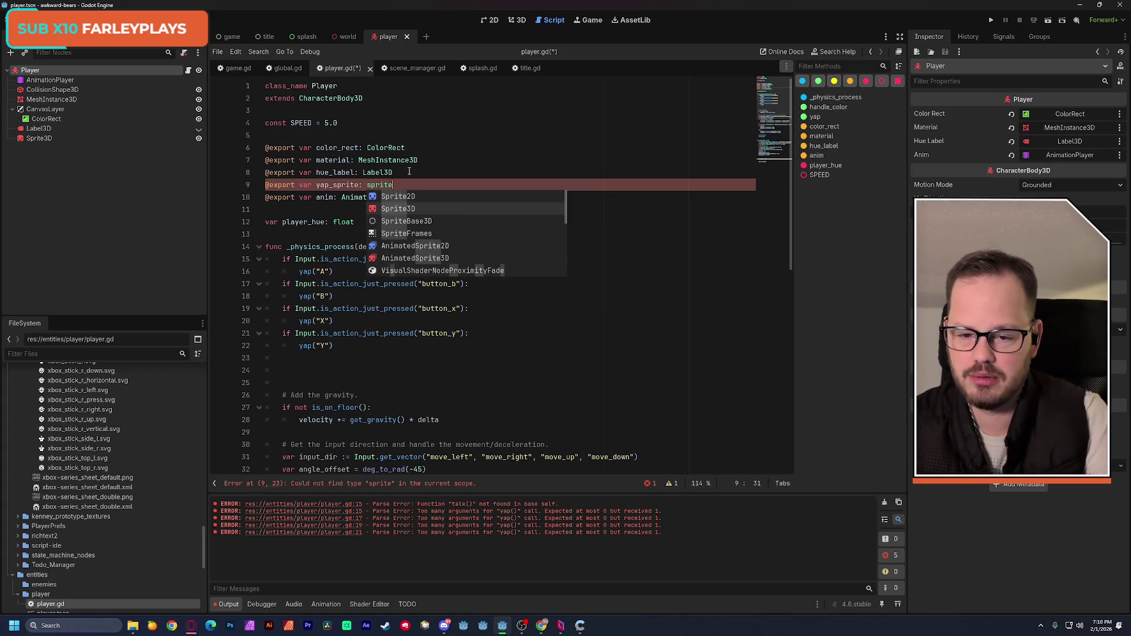
pyautogui.press('Return')
pyautogui.hotkey('ctrl', 's')
pyautogui.click(409, 135)
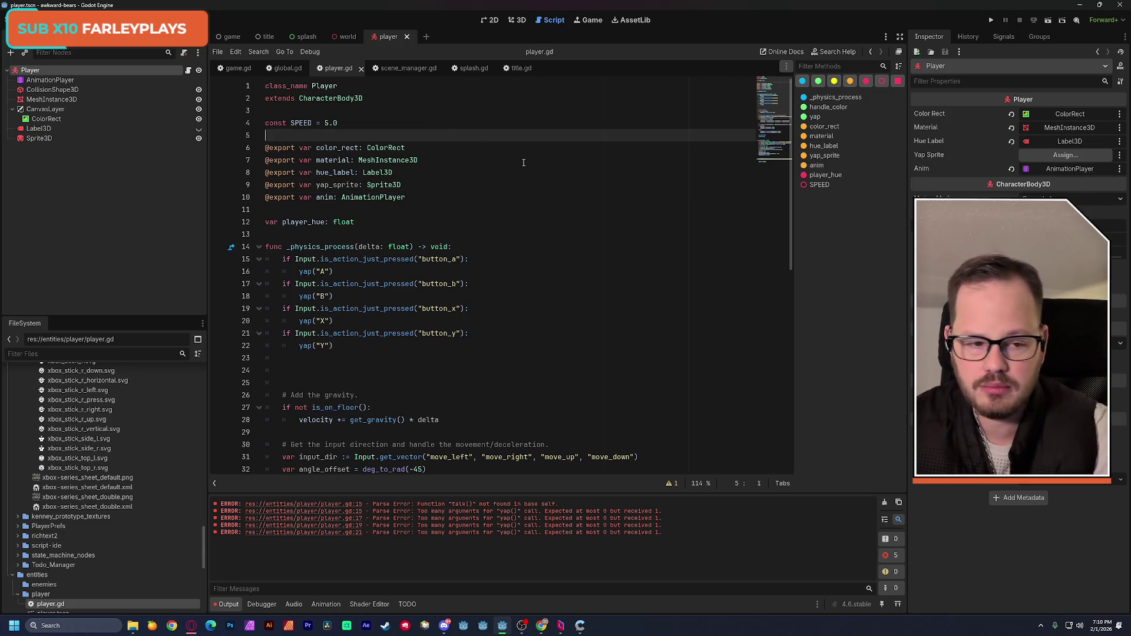
# Assign the Sprite3D node to Yap Sprite in the Inspector and save the scene.
pyautogui.click(1068, 154)
pyautogui.doubleClick(582, 220)
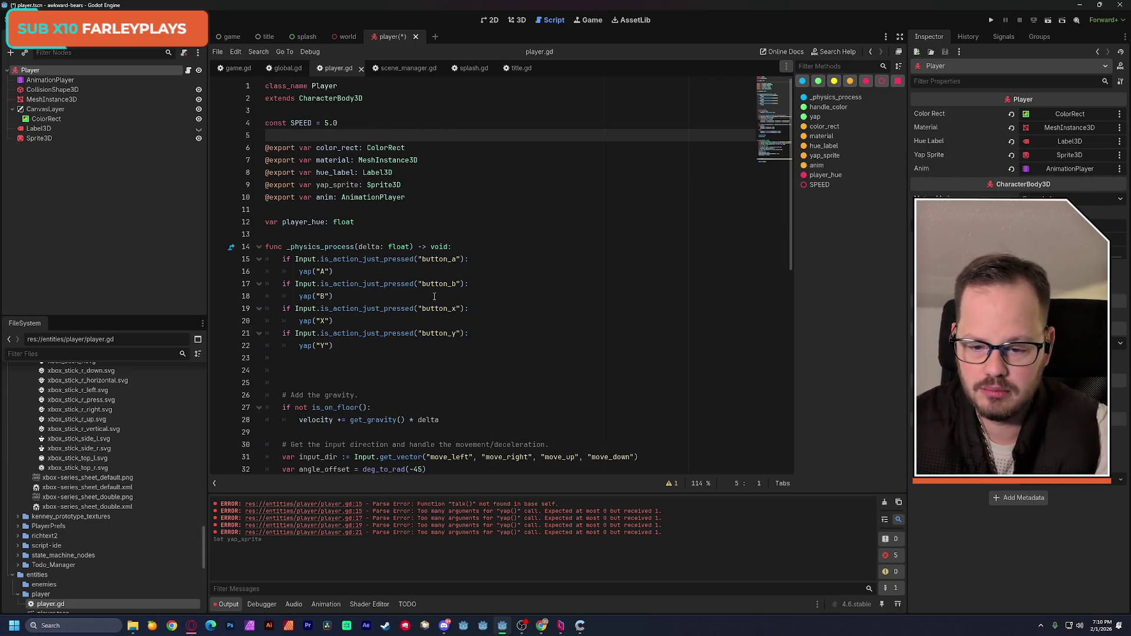
pyautogui.scroll(-3, 519, 273)
pyautogui.scroll(-8, 519, 273)
pyautogui.hotkey('ctrl', 's')
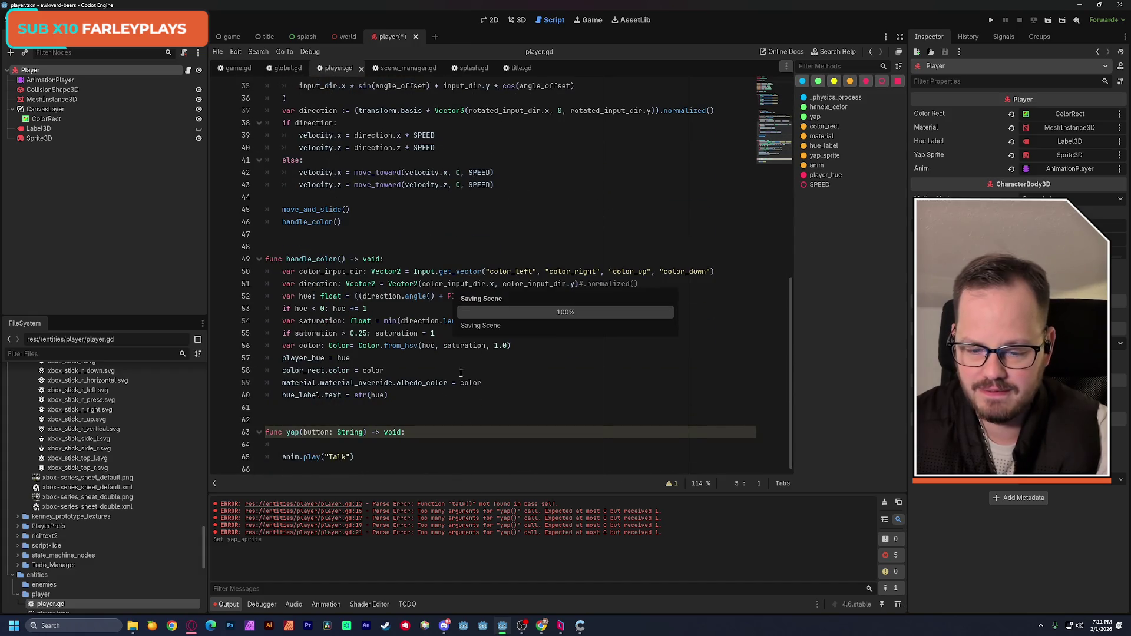
# In yap, write yap_sprite.texture = Global.yap[button].
pyautogui.click(350, 446)
pyautogui.write('yap')
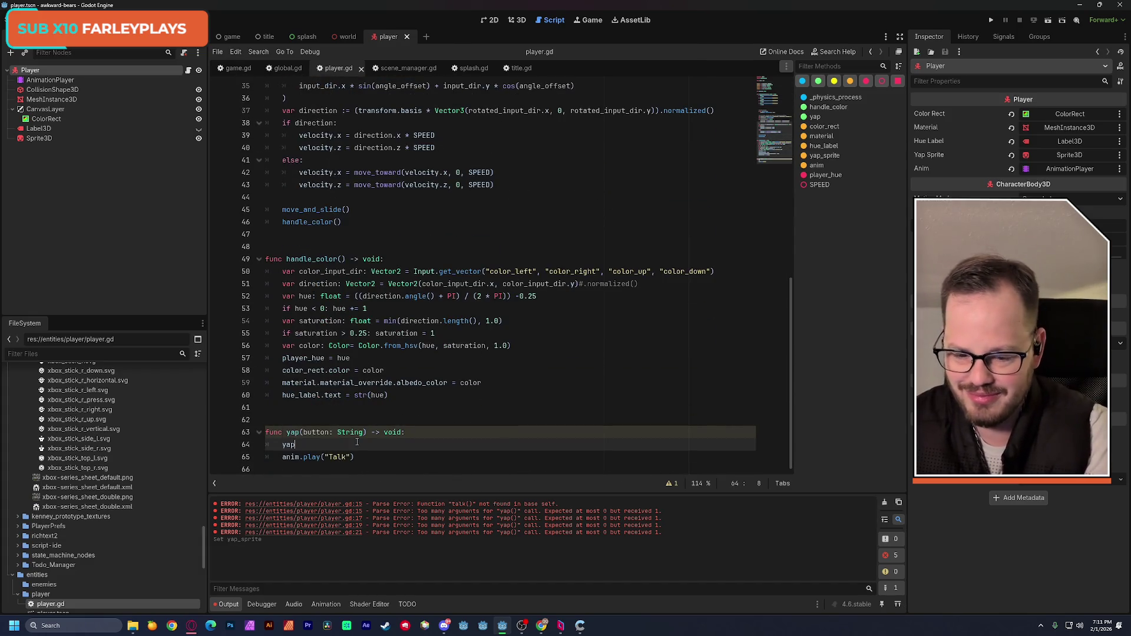
pyautogui.press('Down')
pyautogui.press('Return')
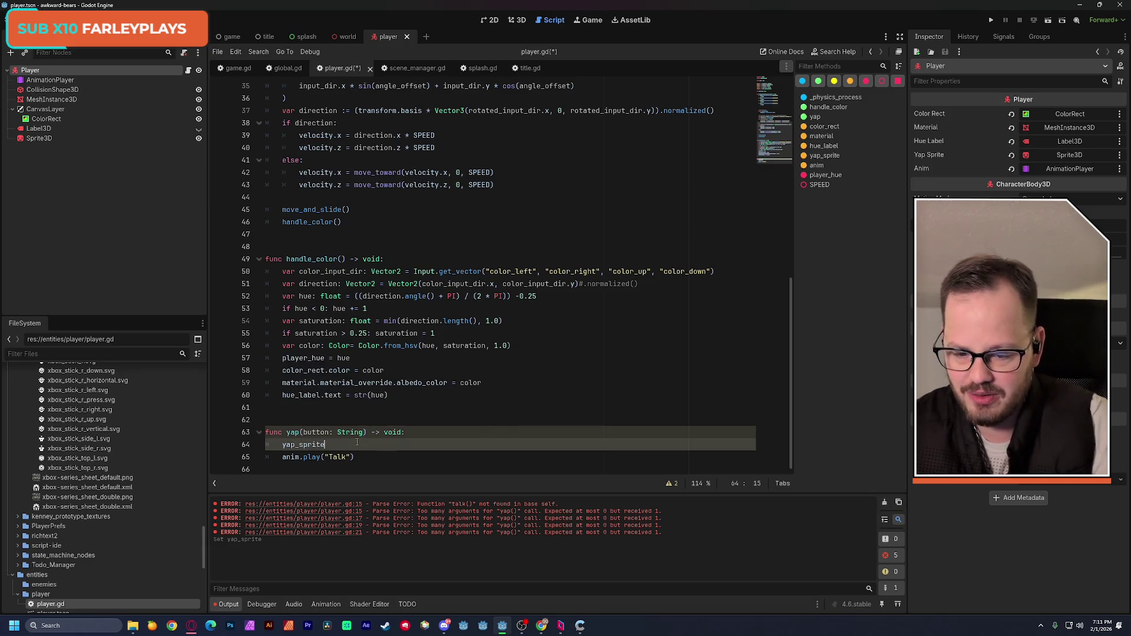
pyautogui.write('.texture =')
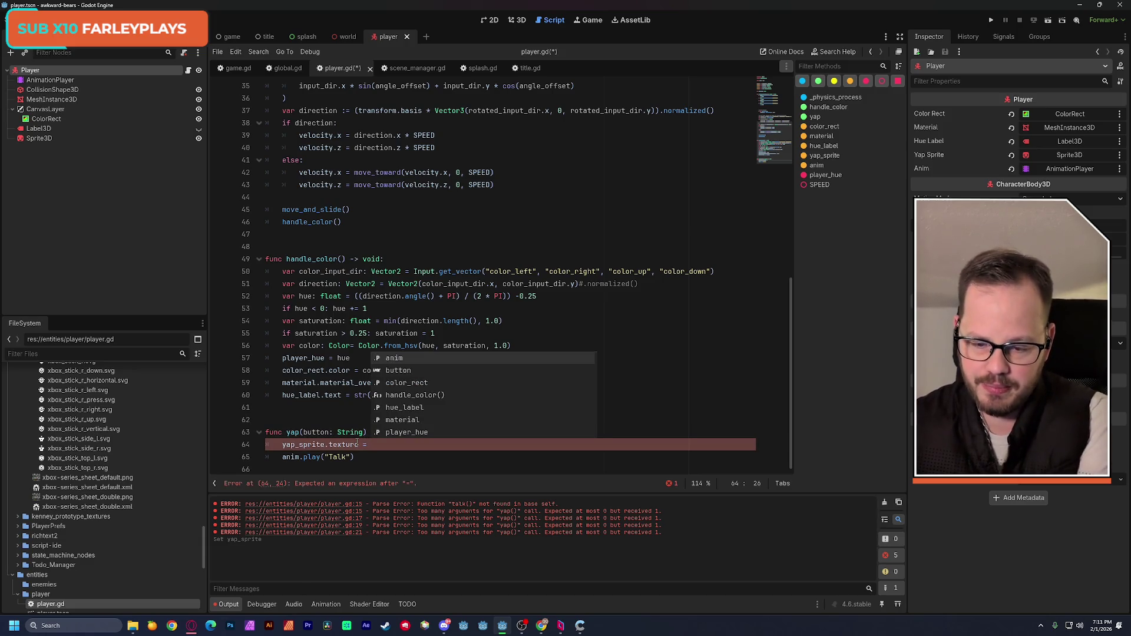
pyautogui.write('glob')
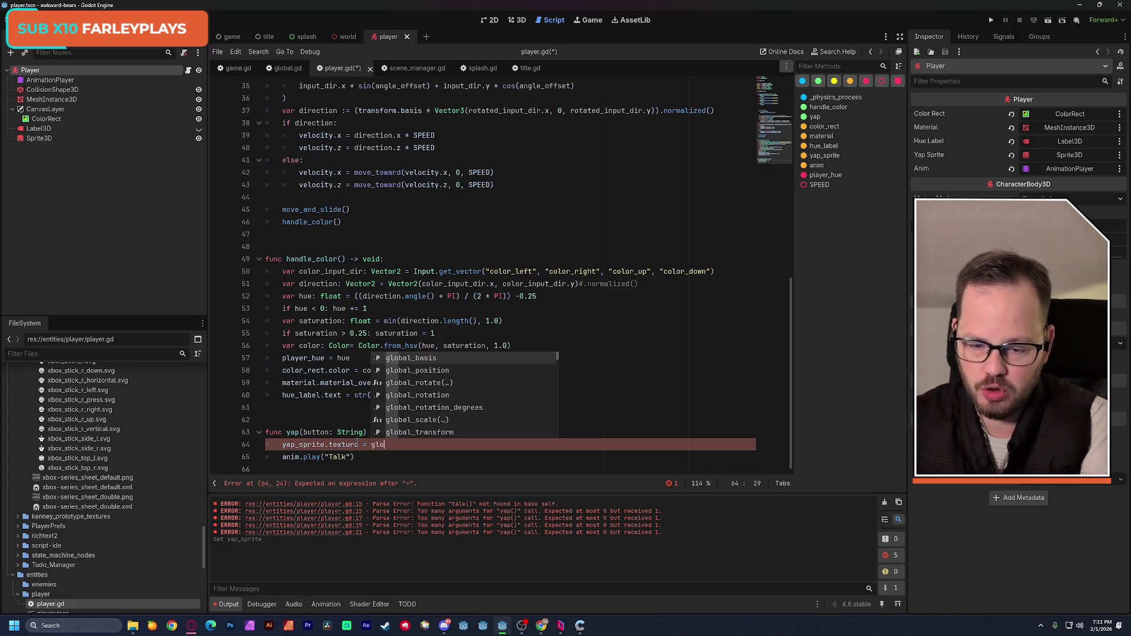
pyautogui.press('BackSpace')
pyautogui.press('BackSpace')
pyautogui.press('BackSpace')
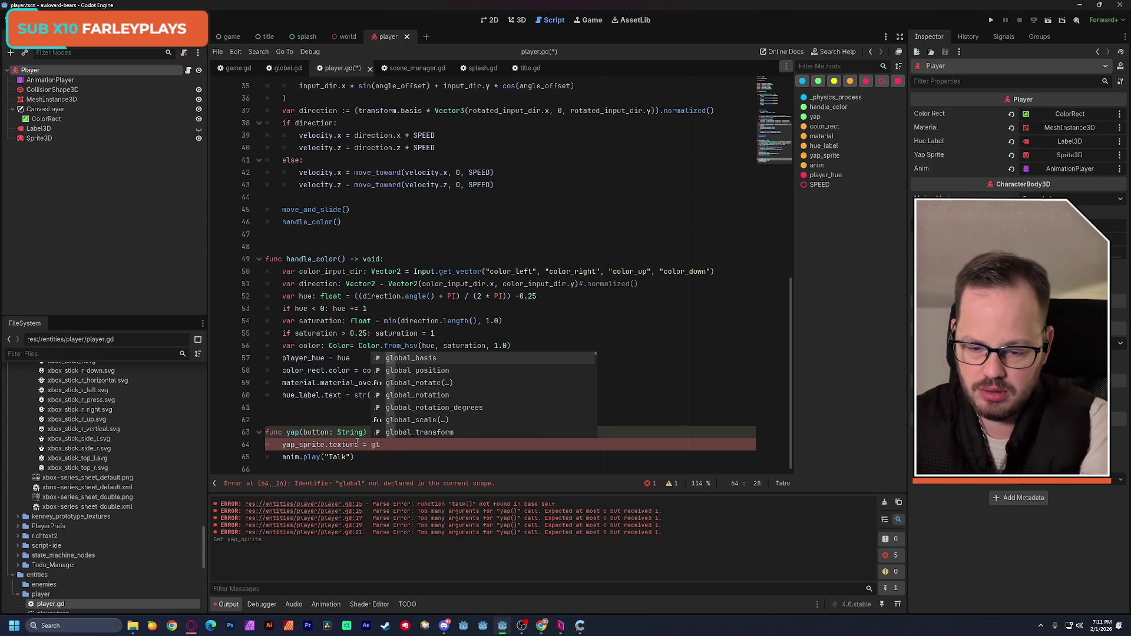
pyautogui.write('Global.')
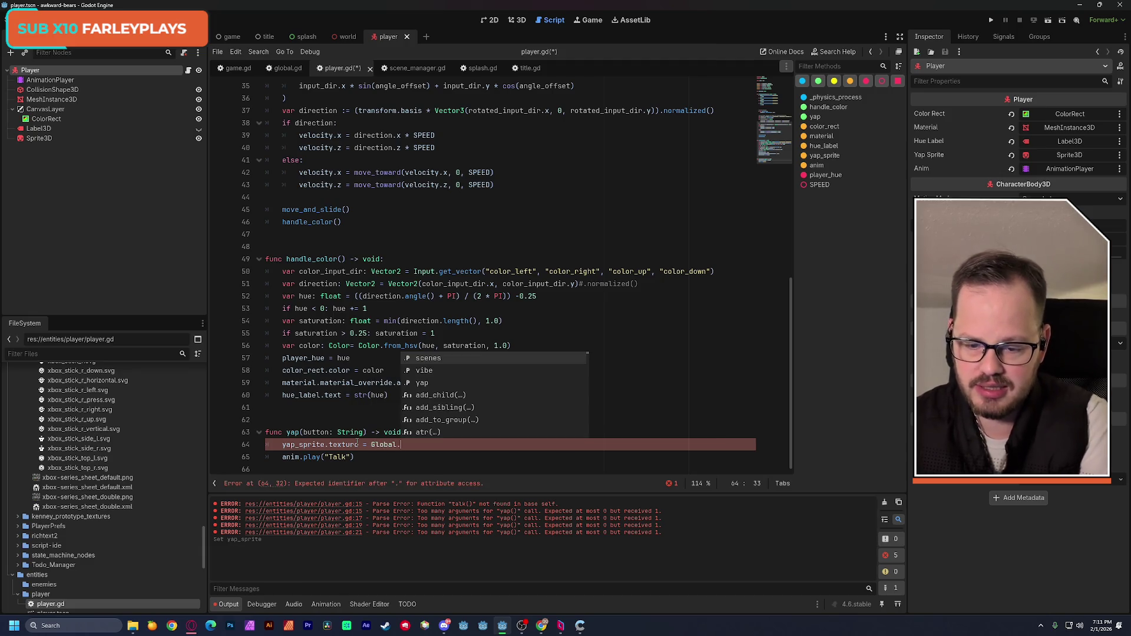
pyautogui.write('yap[')
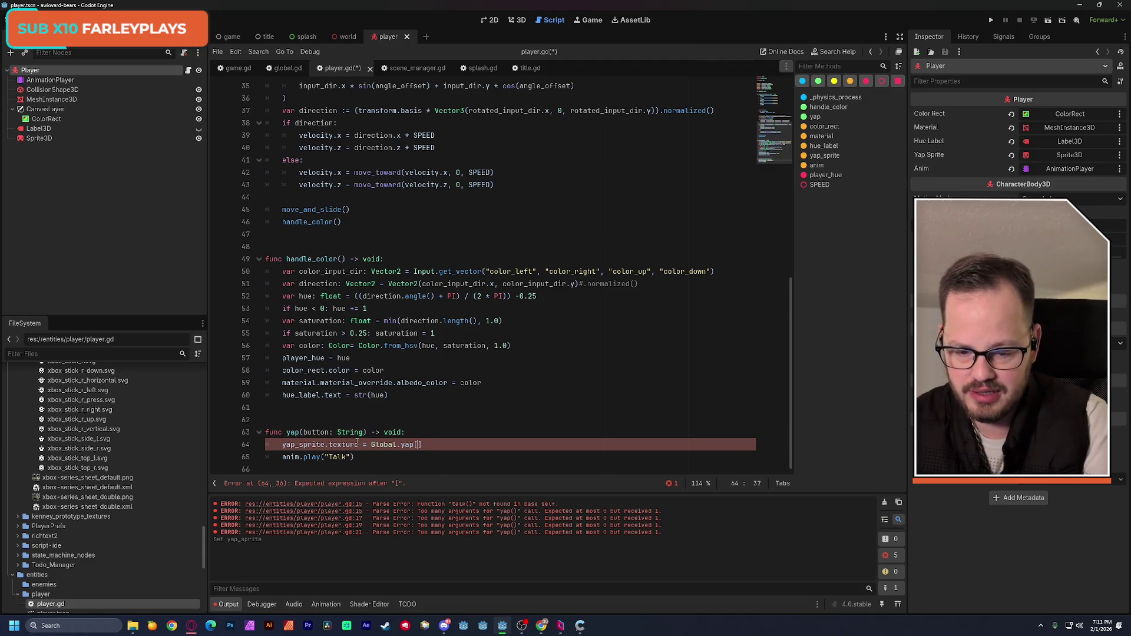
pyautogui.write('"')
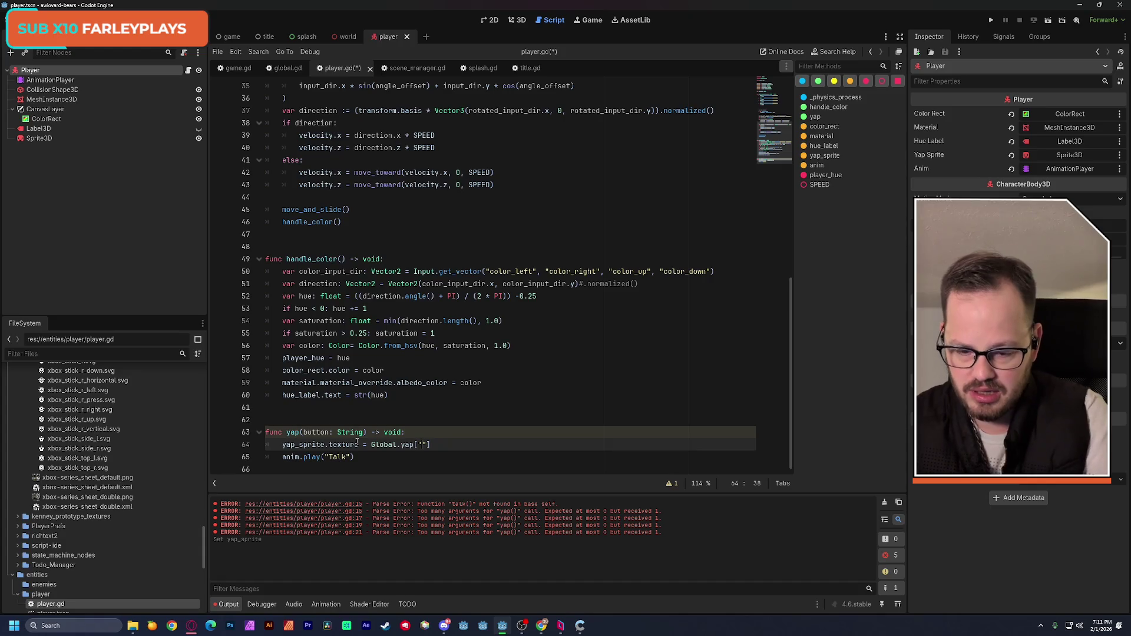
pyautogui.press('BackSpace')
pyautogui.press('BackSpace')
pyautogui.write('button')
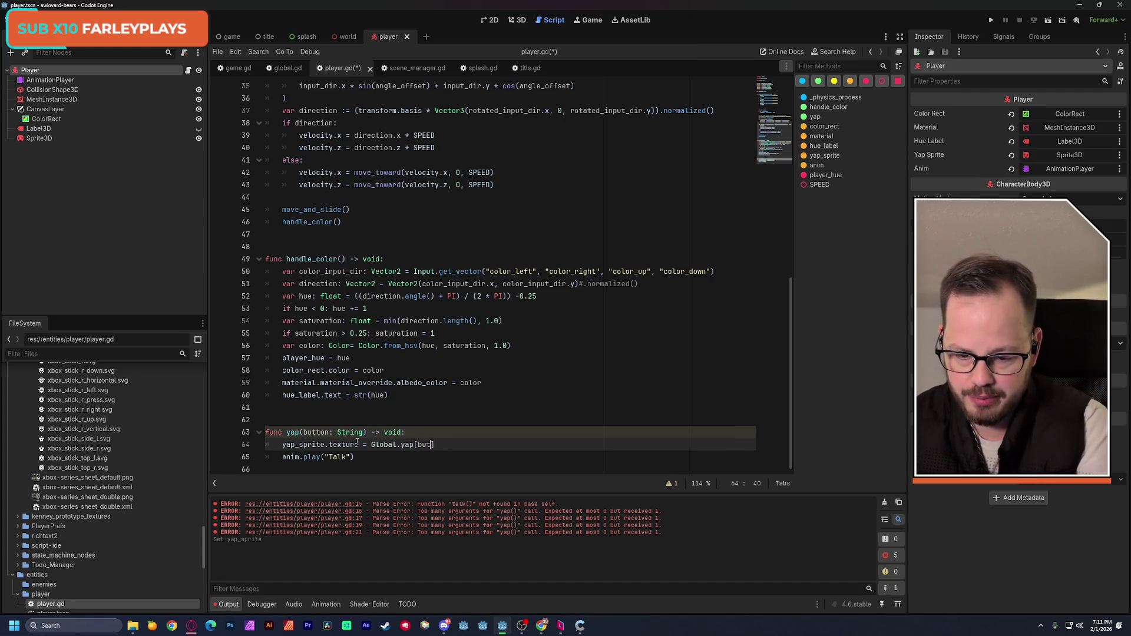
pyautogui.click(413, 408)
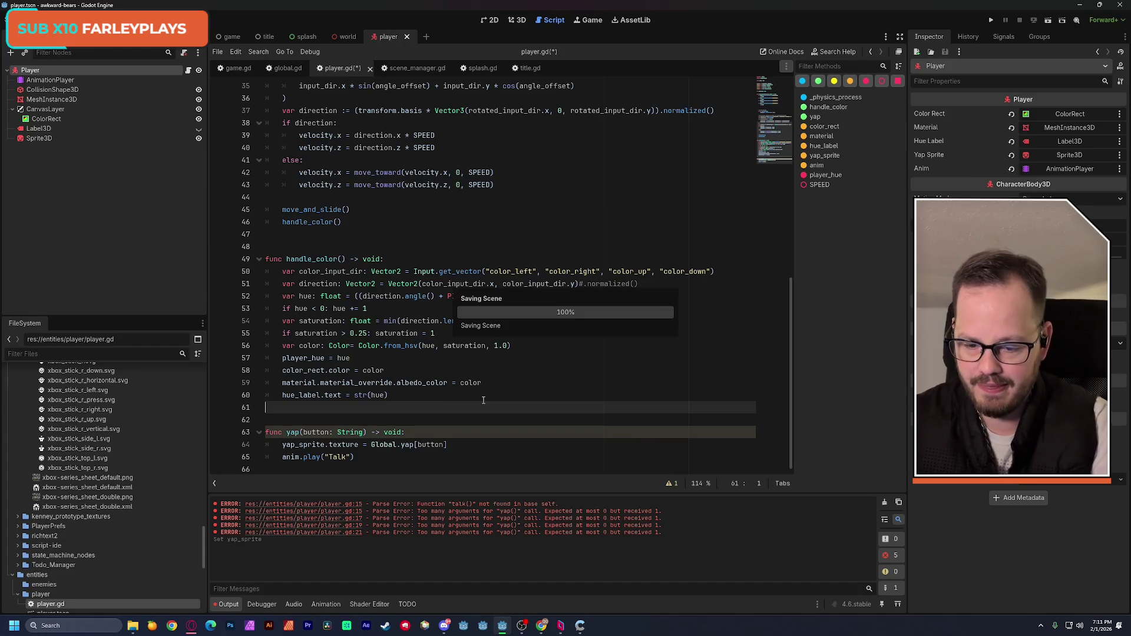
# Save player.gd, run the world scene, and go to the failing line 64.
pyautogui.hotkey('ctrl', 's')
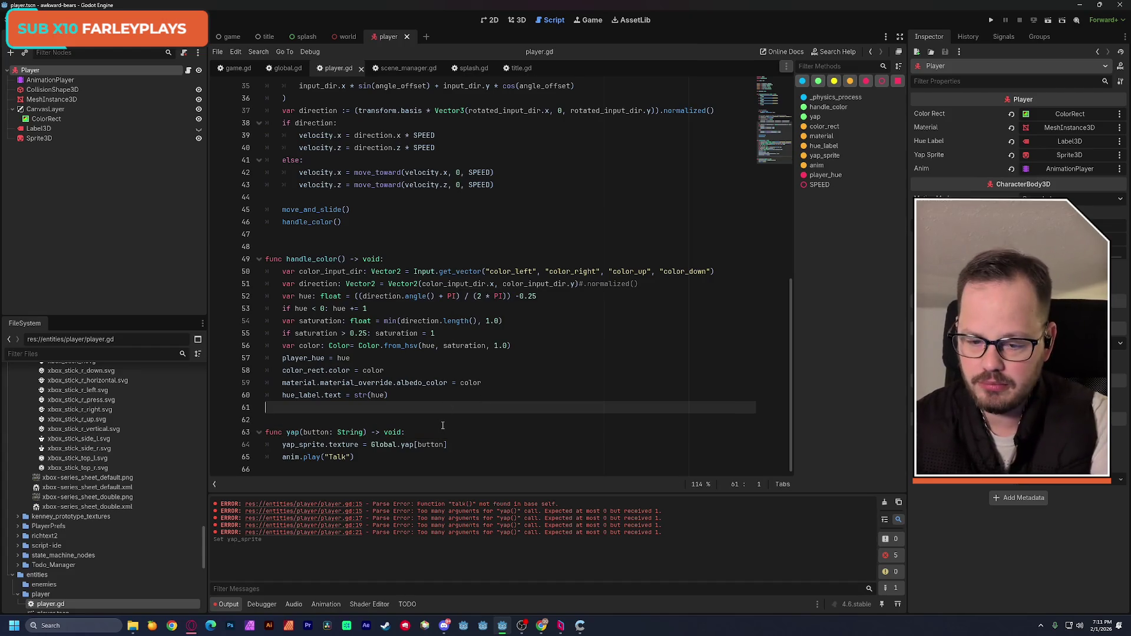
pyautogui.click(342, 38)
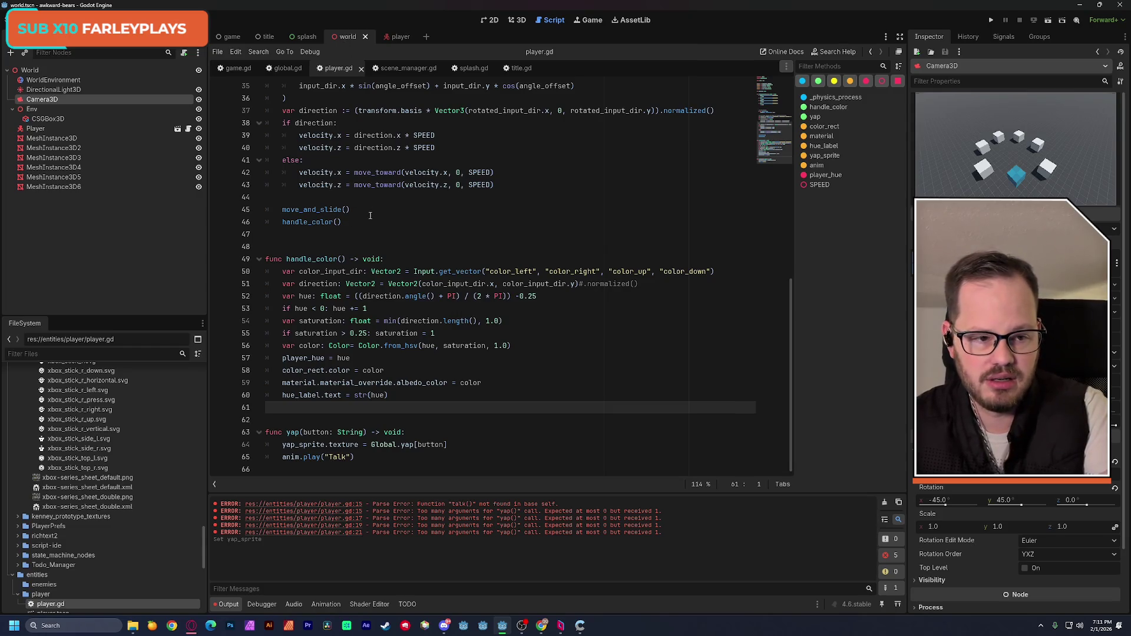
pyautogui.click(1048, 20)
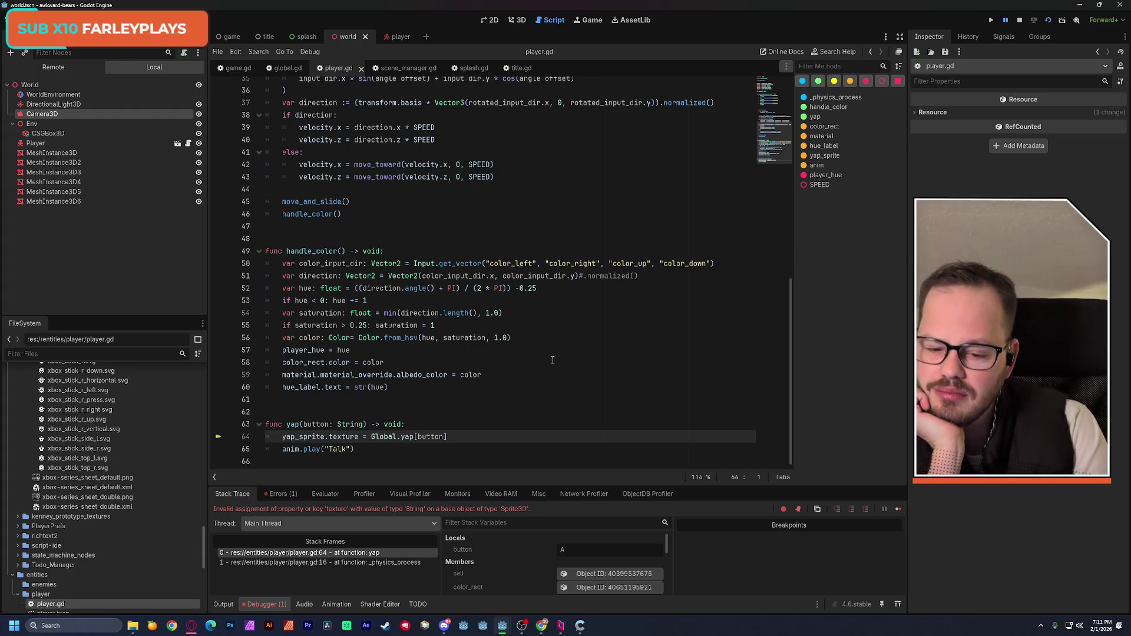
pyautogui.click(458, 435)
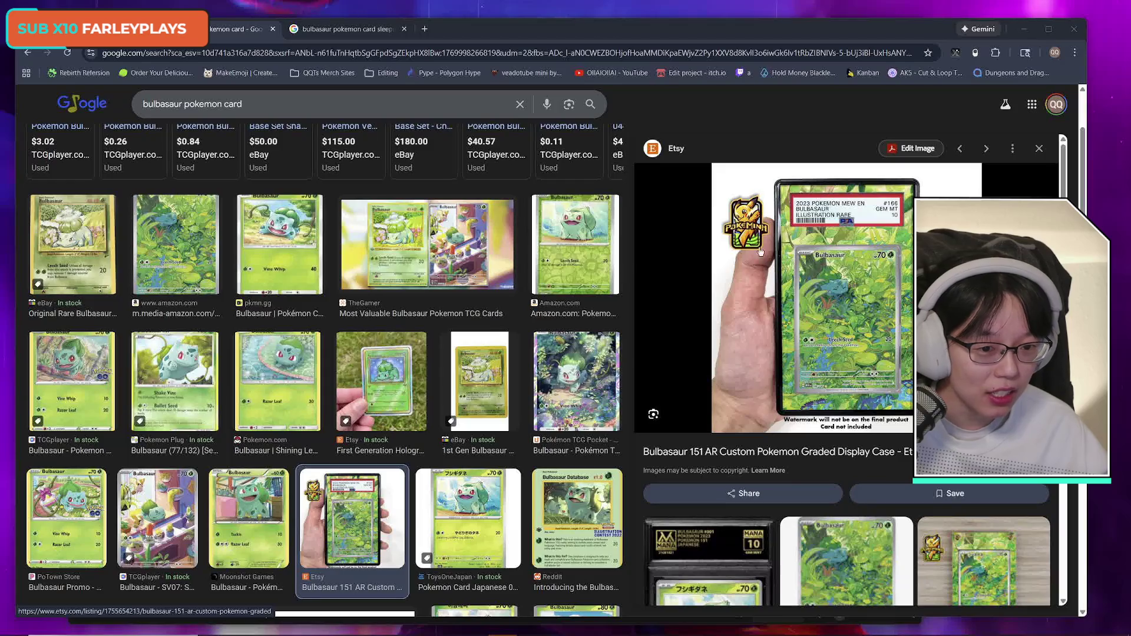
# Open the Etsy graded card image and the sleeping Bulbasaur image in new tabs.
pyautogui.rightClick(836, 284)
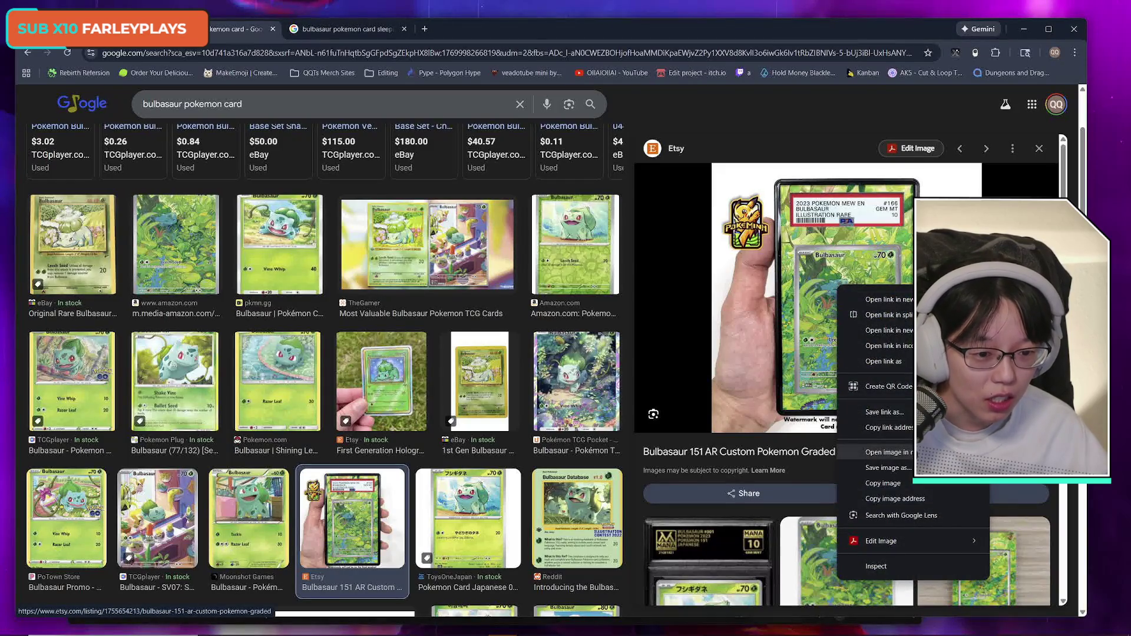
pyautogui.click(878, 452)
pyautogui.rightClick(798, 307)
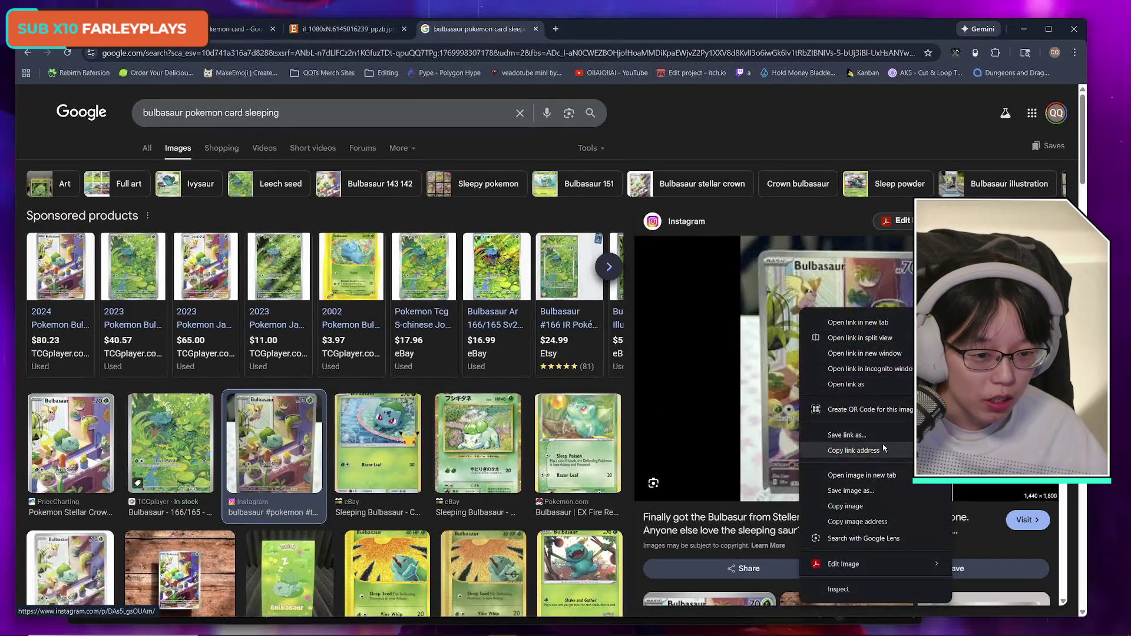
pyautogui.click(837, 476)
# Compare the two Bulbasaur card images side by side across their tabs.
pyautogui.click(362, 31)
pyautogui.scroll(-7, 800, 385)
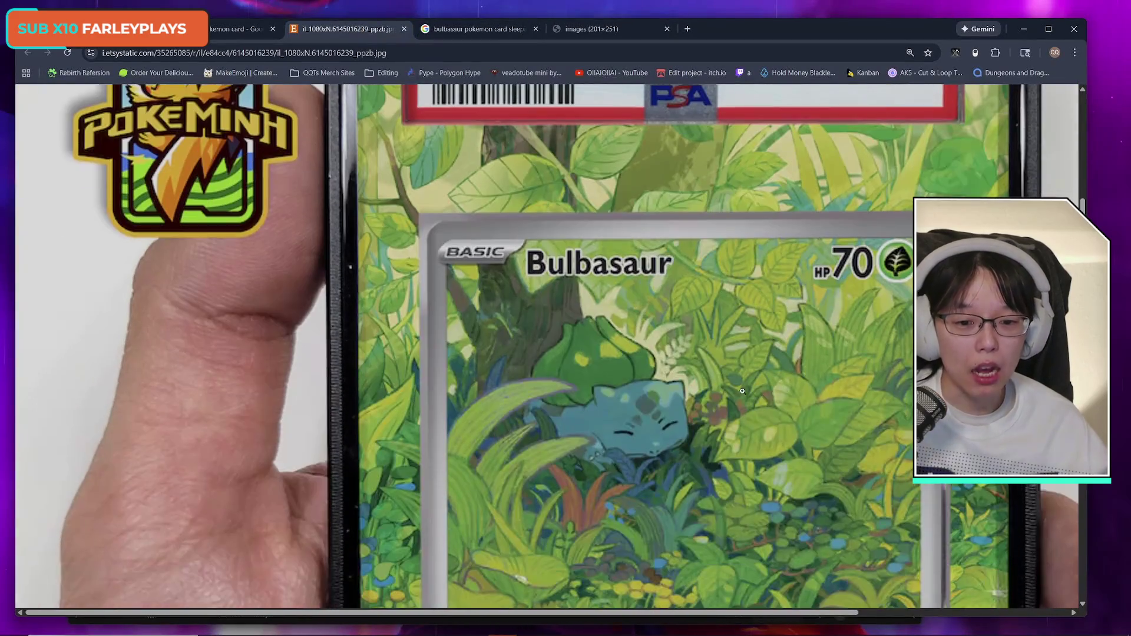
pyautogui.keyDown('ctrl'); pyautogui.scroll(-4, 801, 384); pyautogui.keyUp('ctrl')
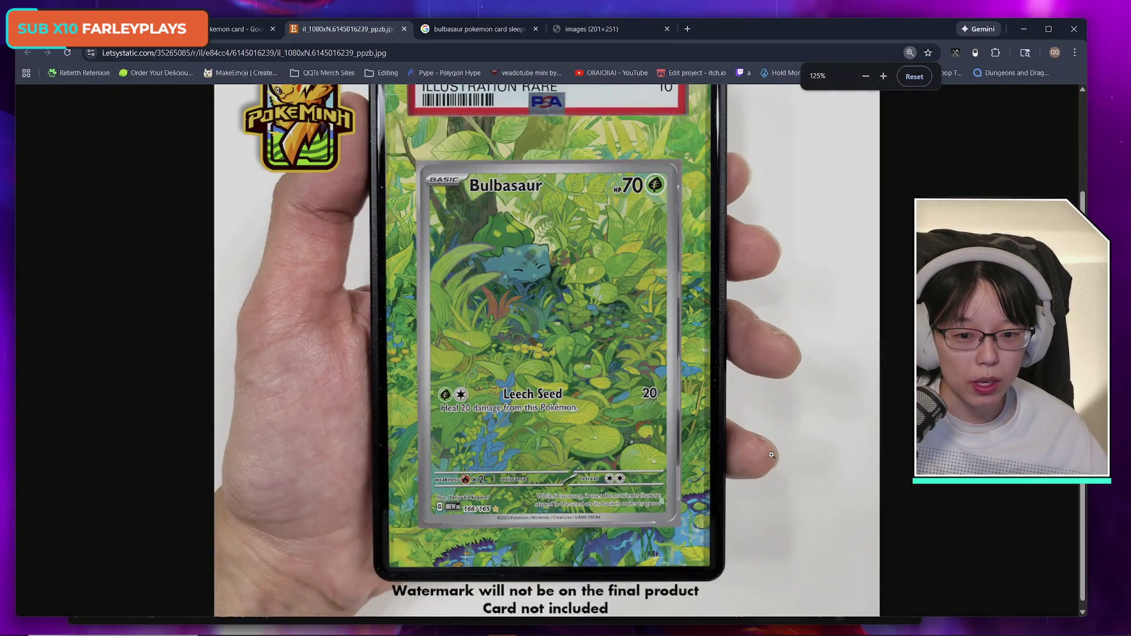
pyautogui.click(771, 455)
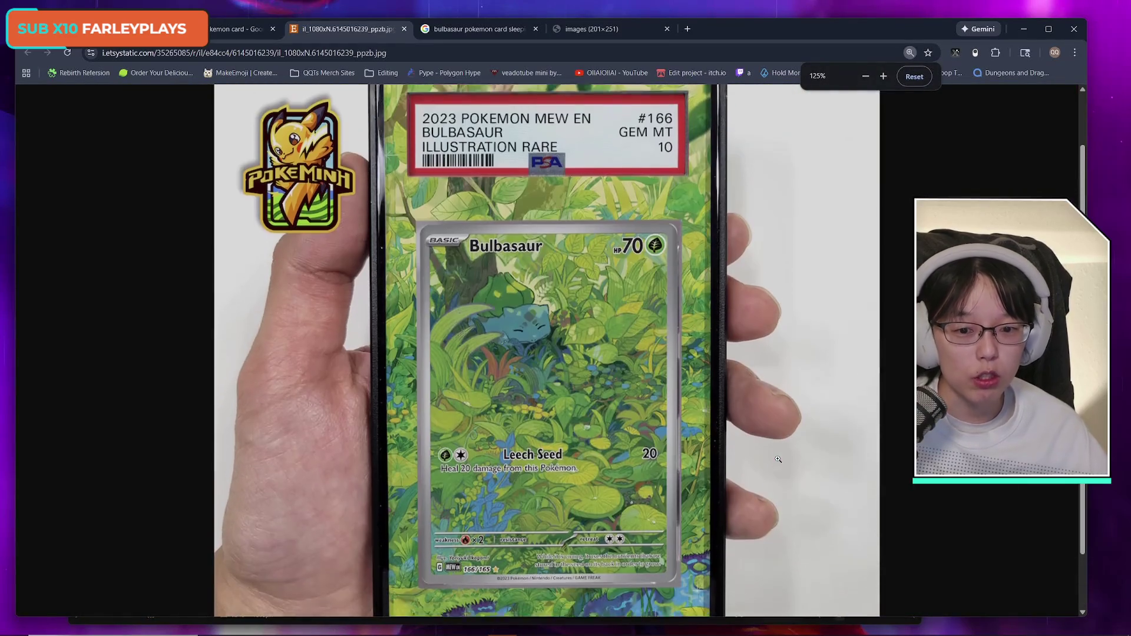
pyautogui.click(560, 97)
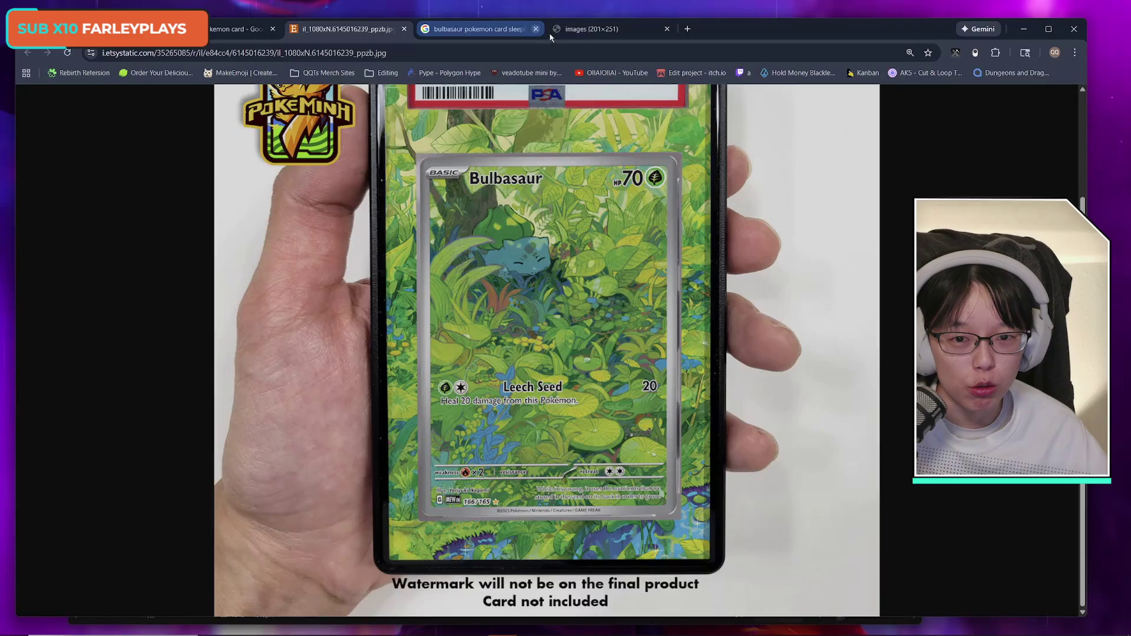
pyautogui.click(595, 29)
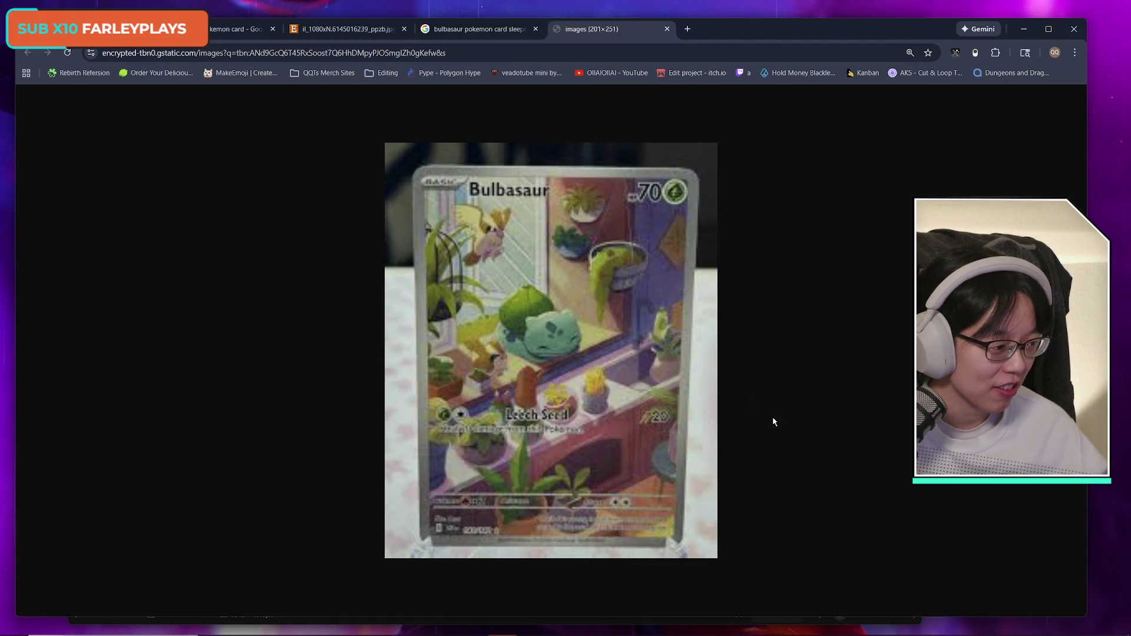
pyautogui.click(361, 36)
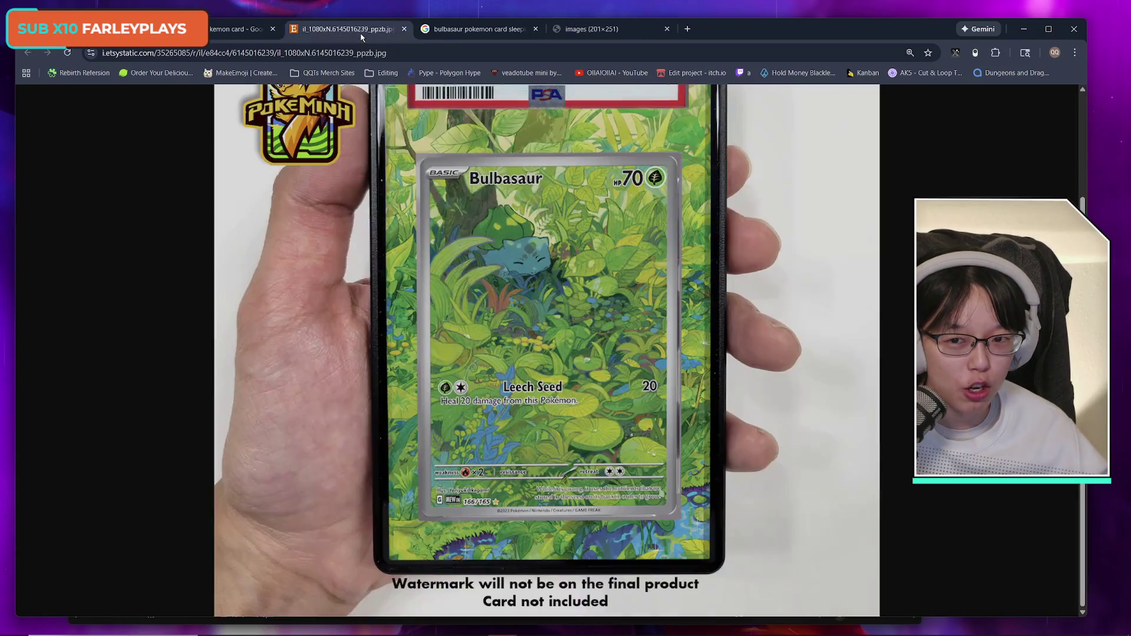
pyautogui.scroll(1, 796, 482)
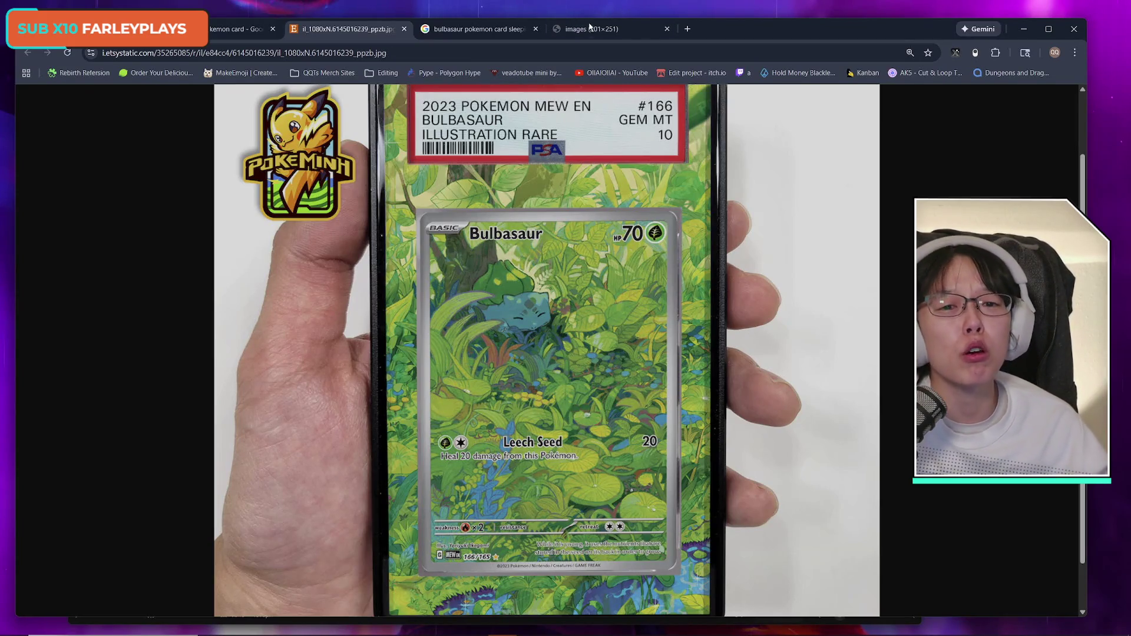
pyautogui.click(590, 29)
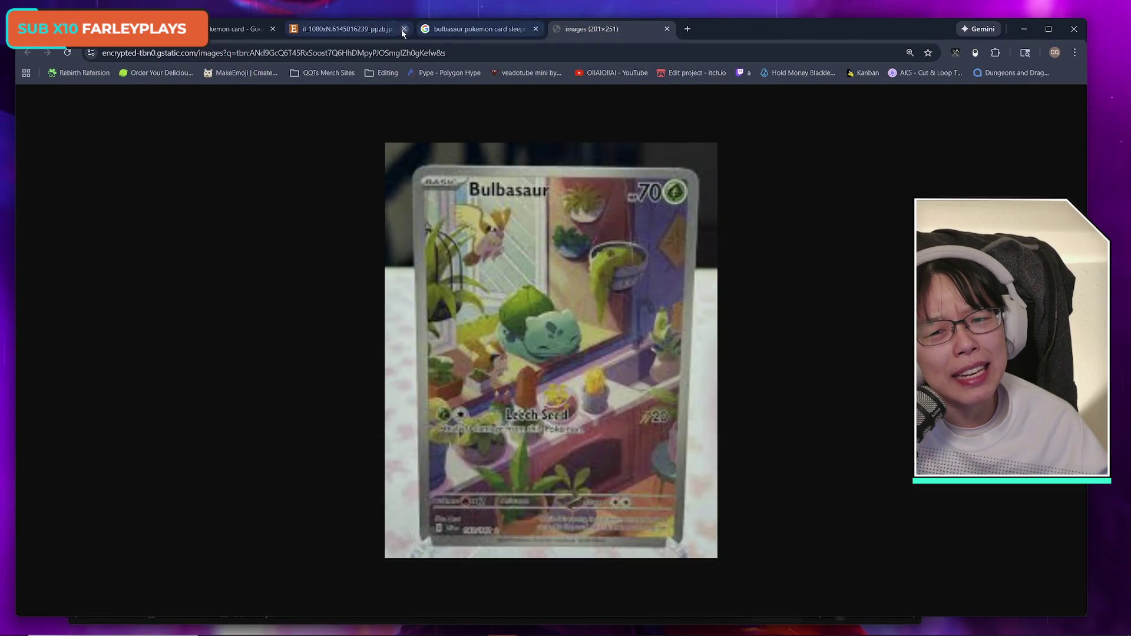
pyautogui.click(377, 29)
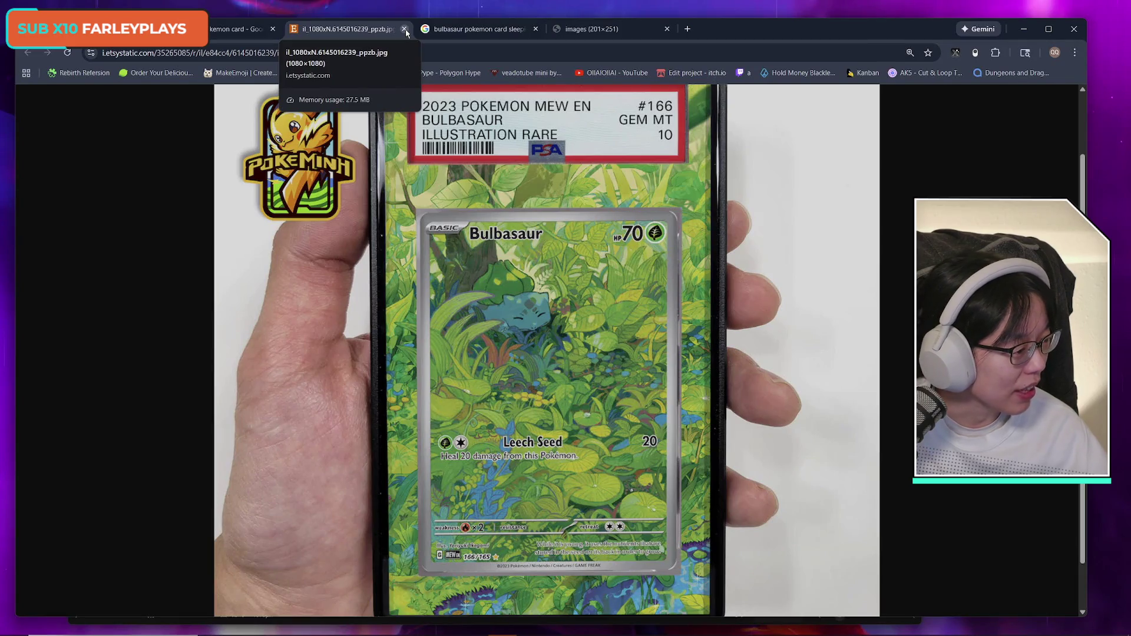
pyautogui.click(589, 30)
pyautogui.click(300, 30)
# Close the sleeping Bulbasaur search tab and return to the Google Images results.
pyautogui.click(216, 32)
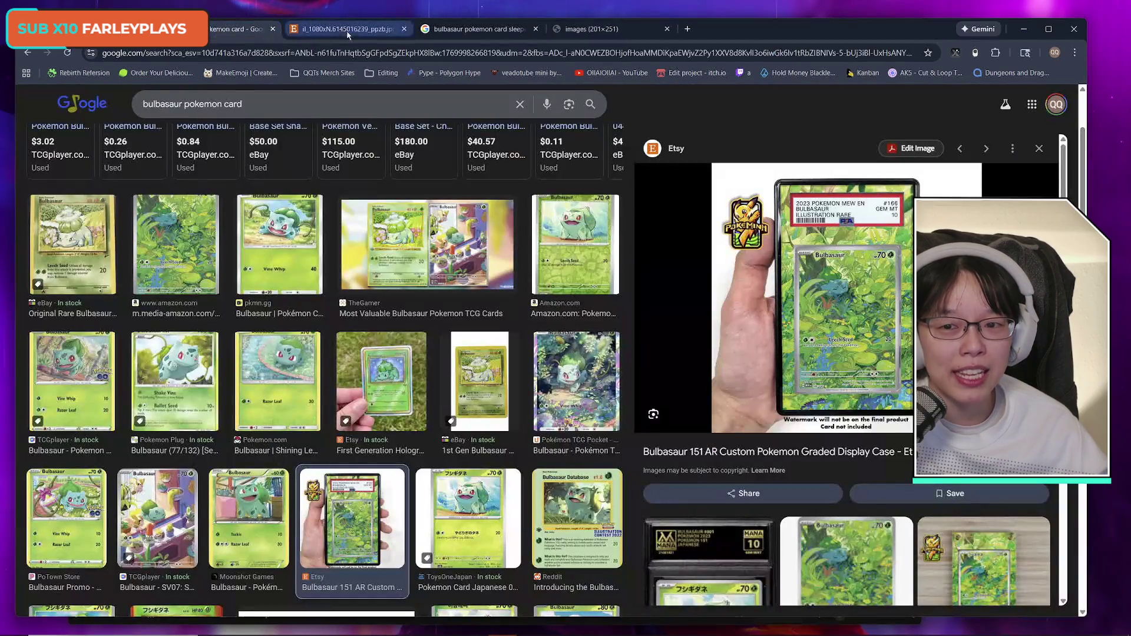
pyautogui.click(479, 35)
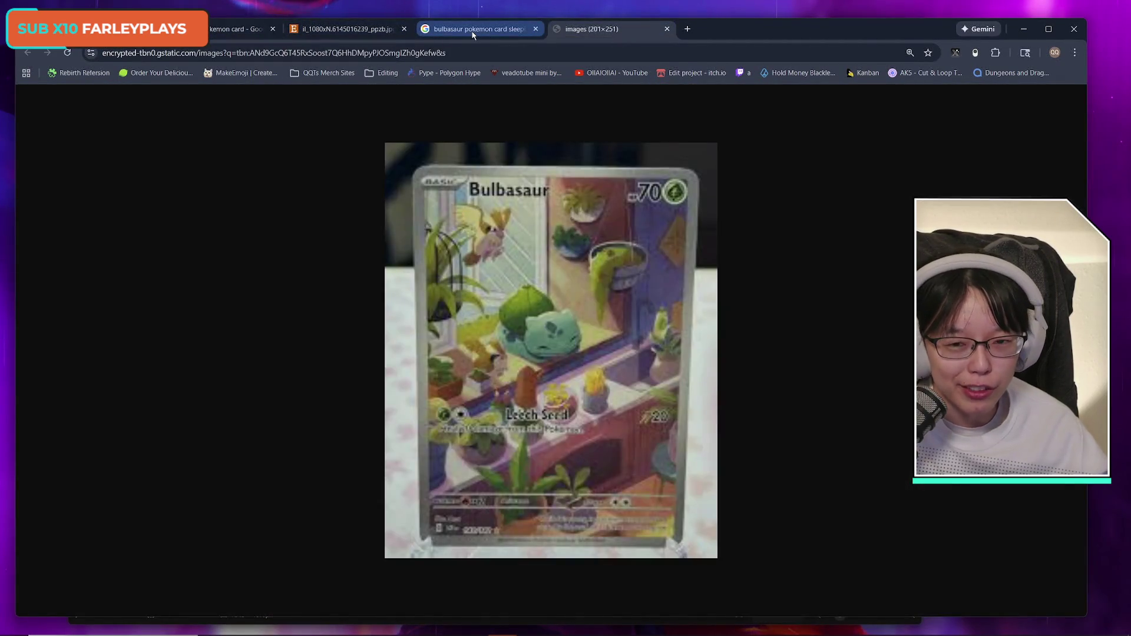
pyautogui.click(473, 34)
pyautogui.hotkey('ctrl', 'w')
pyautogui.hotkey('ctrl', 'pageup')
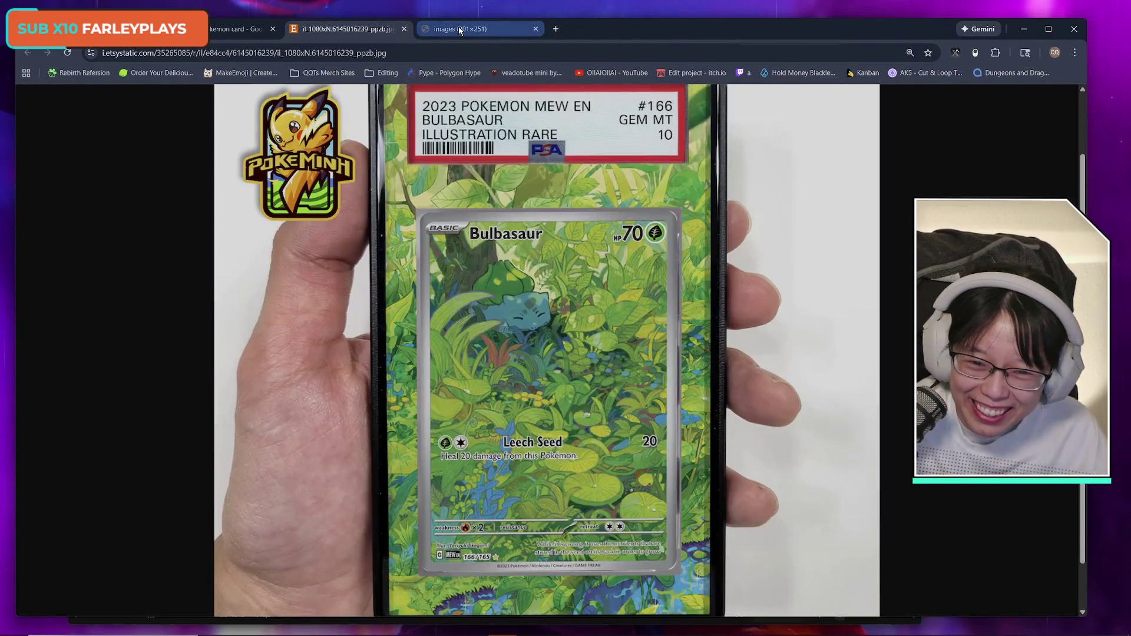
pyautogui.click(460, 31)
pyautogui.click(348, 29)
pyautogui.click(248, 29)
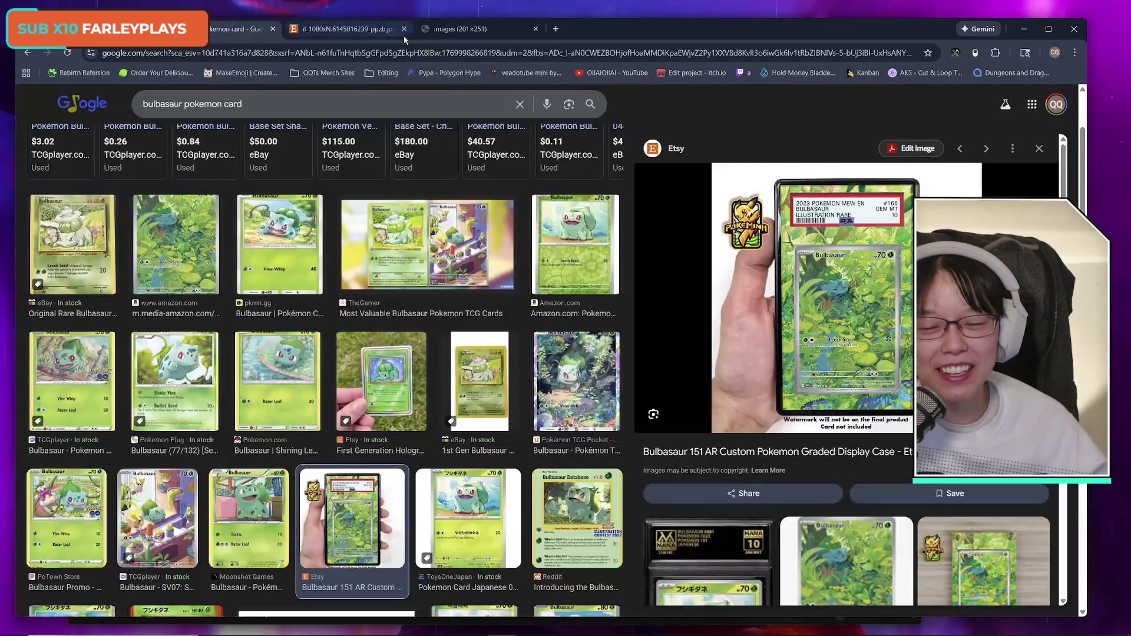
pyautogui.click(289, 32)
pyautogui.hotkey('ctrl', 'pageup')
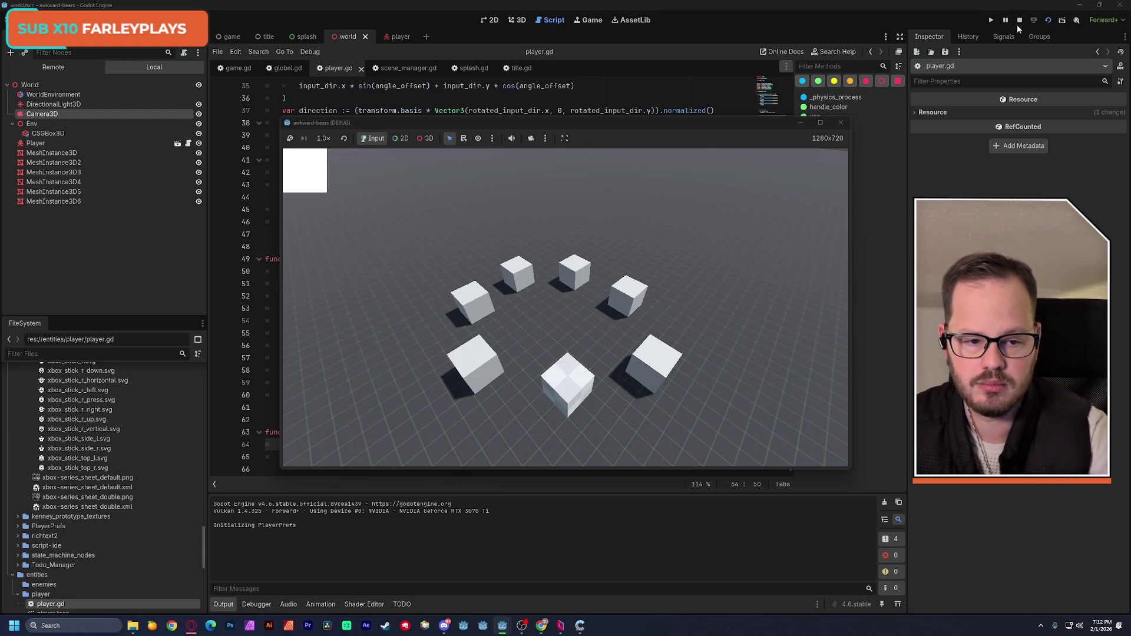
# Stop the game, point global.gd's B, X, Y entries to xbox_button_color_b, _x, _y icons, and save.
pyautogui.click(1020, 20)
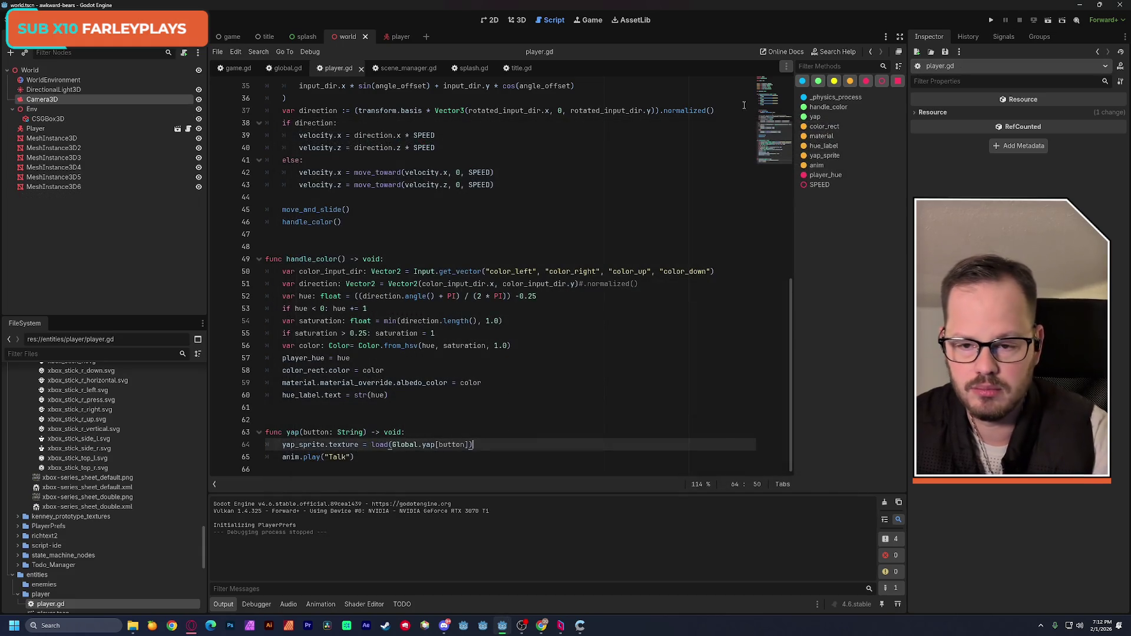
pyautogui.click(284, 69)
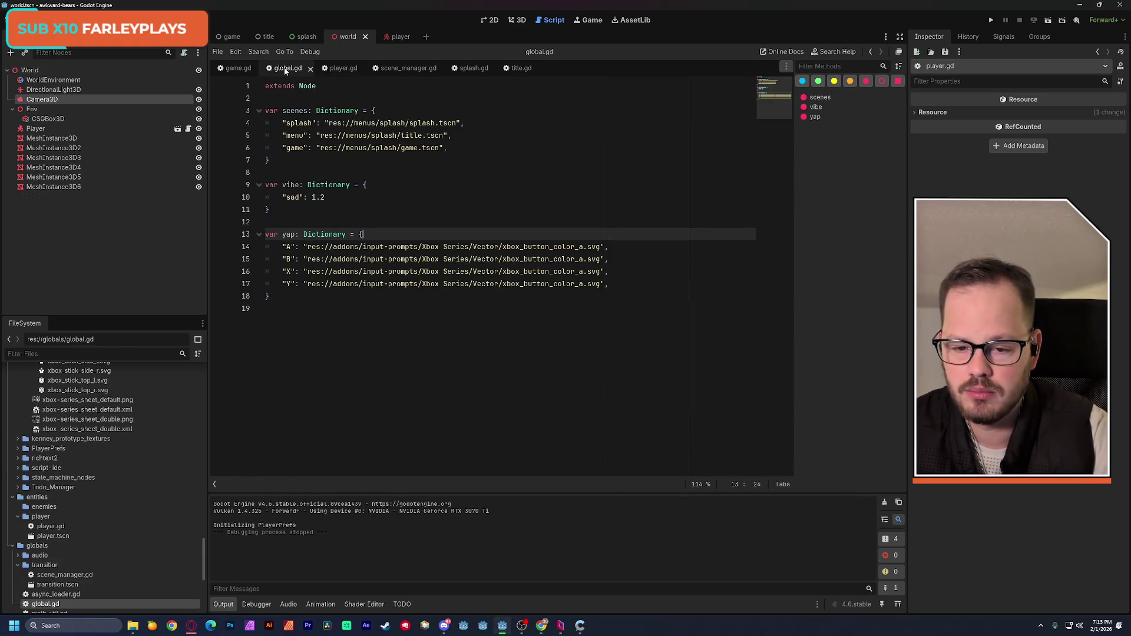
pyautogui.doubleClick(581, 261)
pyautogui.write('b')
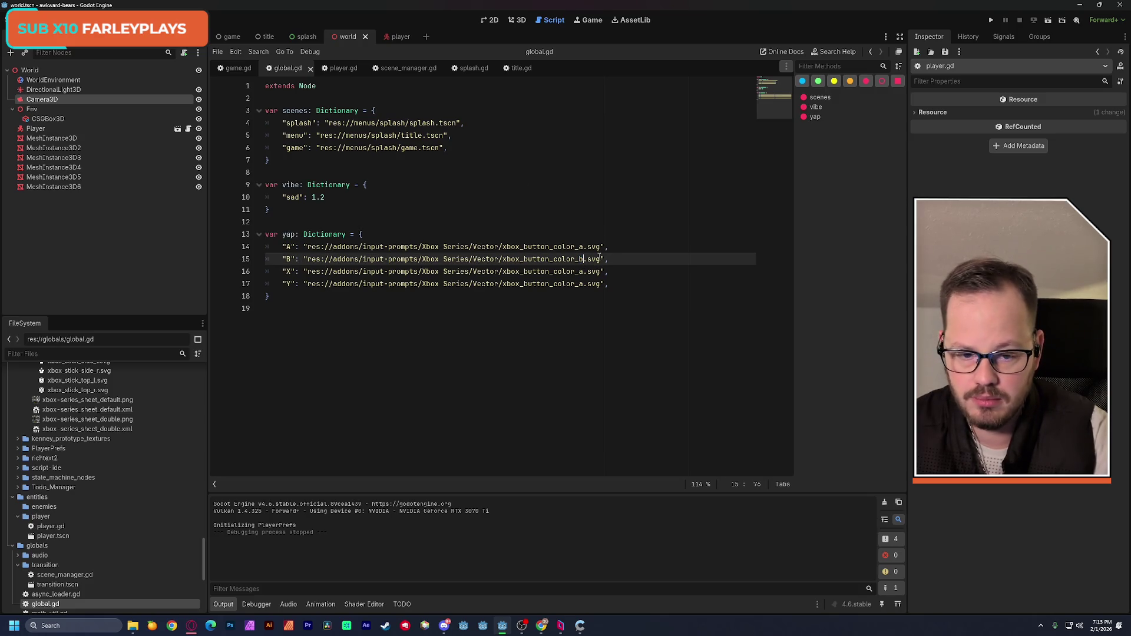
pyautogui.doubleClick(582, 271)
pyautogui.write('x')
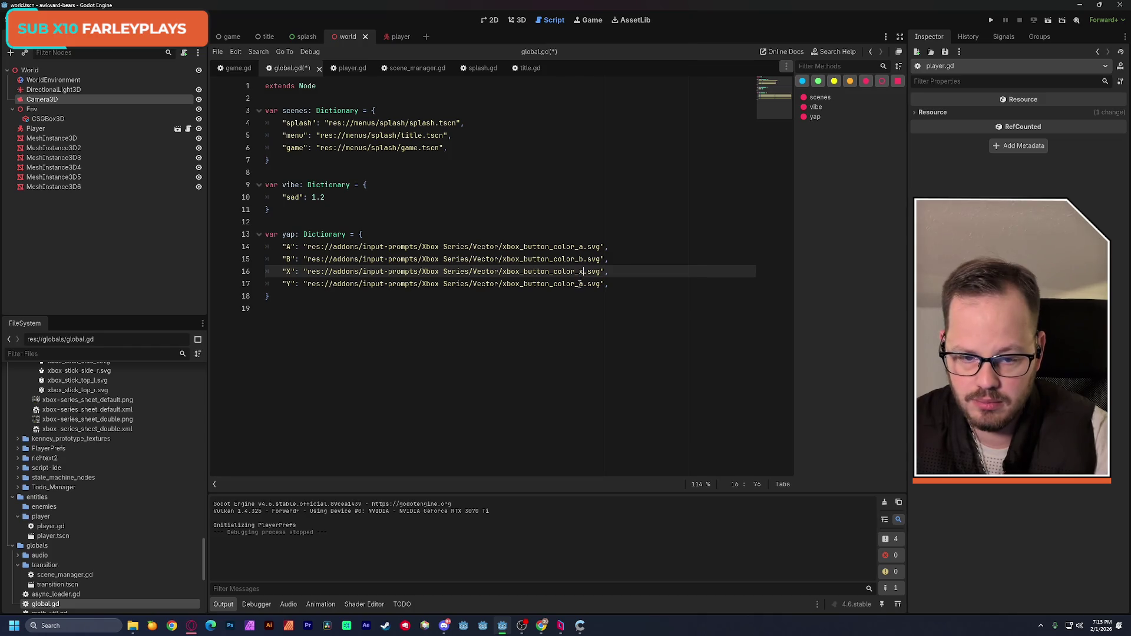
pyautogui.doubleClick(582, 284)
pyautogui.write('y')
pyautogui.click(548, 209)
pyautogui.hotkey('ctrl', 's')
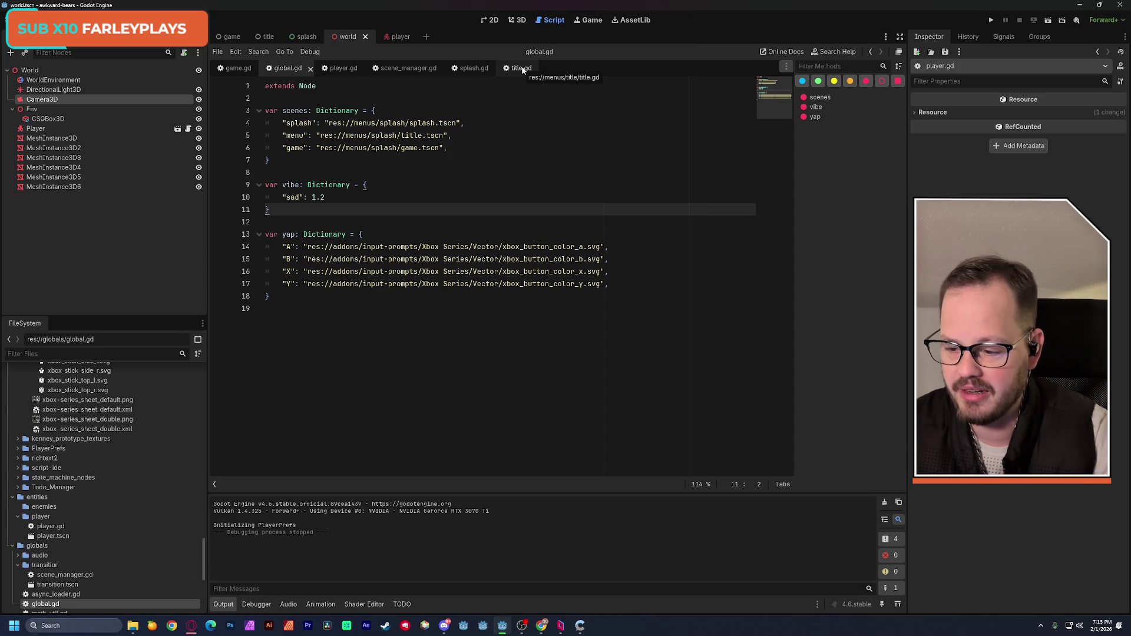
# Switch to the 3D view and run the world scene to test the button icons.
pyautogui.click(518, 20)
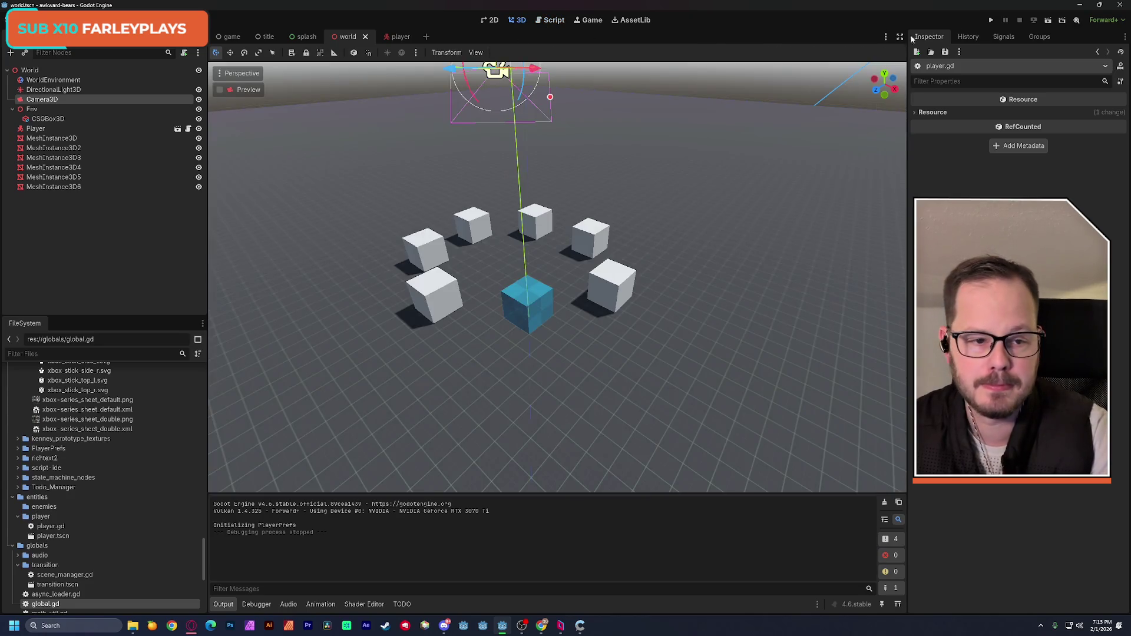
pyautogui.click(1047, 21)
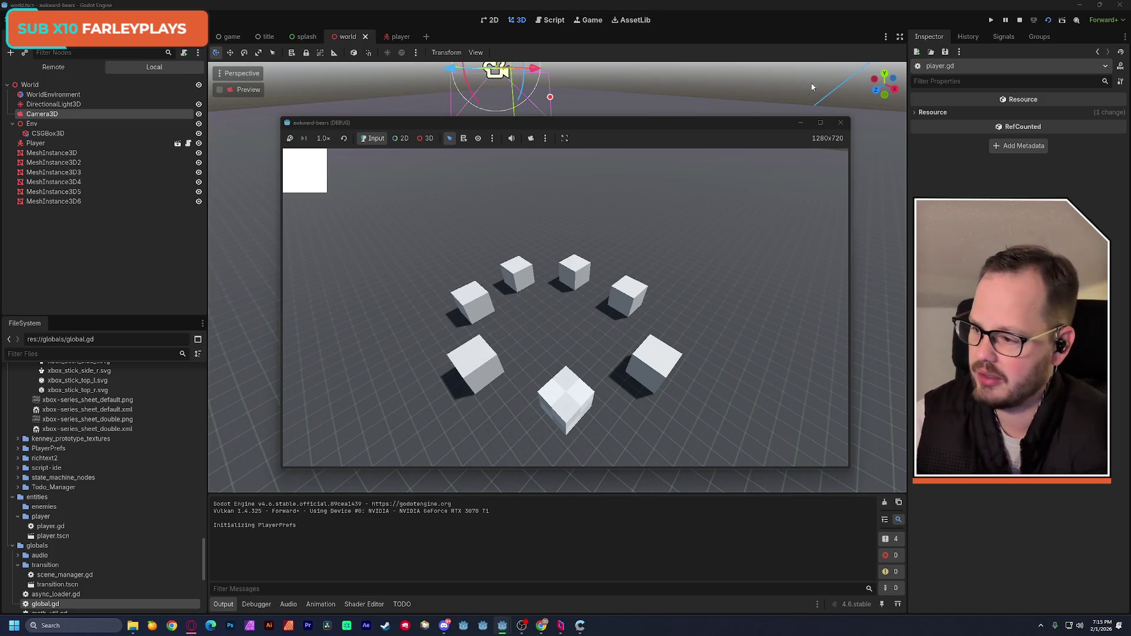
# Stop the running game and switch to another program on the taskbar.
pyautogui.click(839, 124)
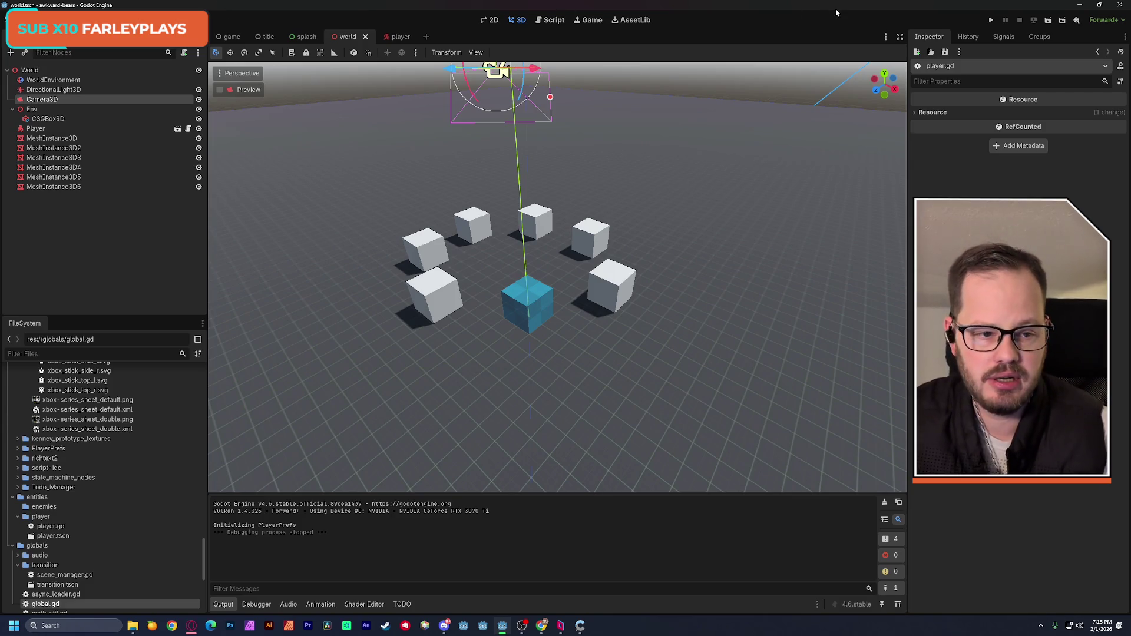
pyautogui.click(521, 628)
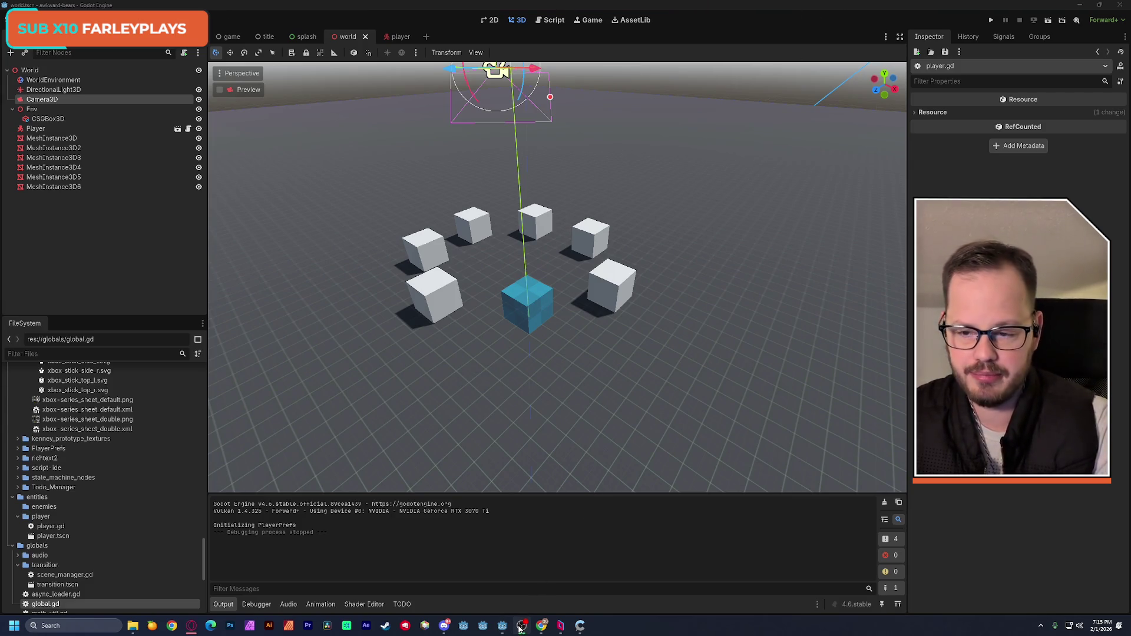